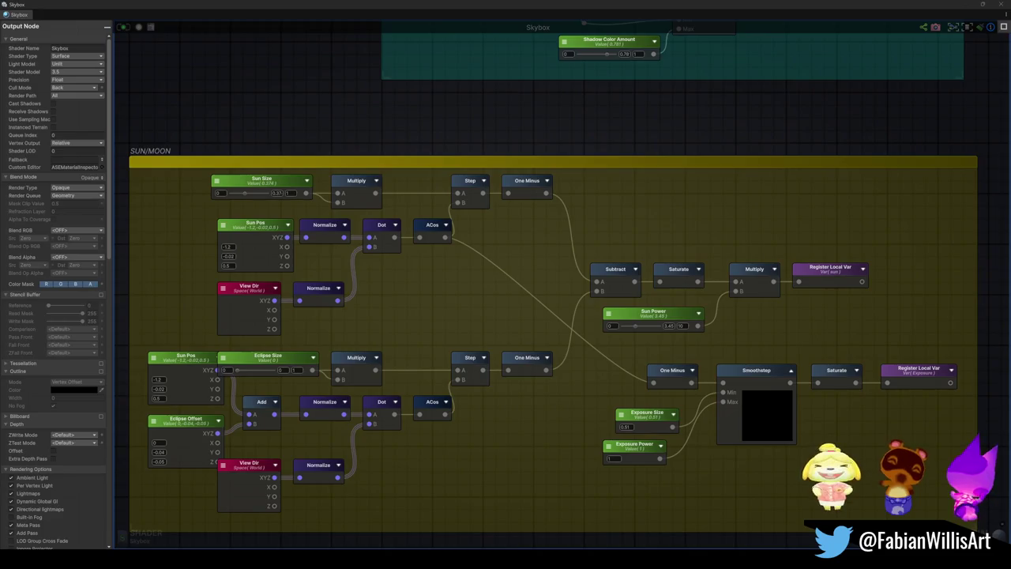
# - Navigate the Skybox graph to the Sun/Moon group and select the sun Register Local Var node
pyautogui.scroll(-5, 386, 245)
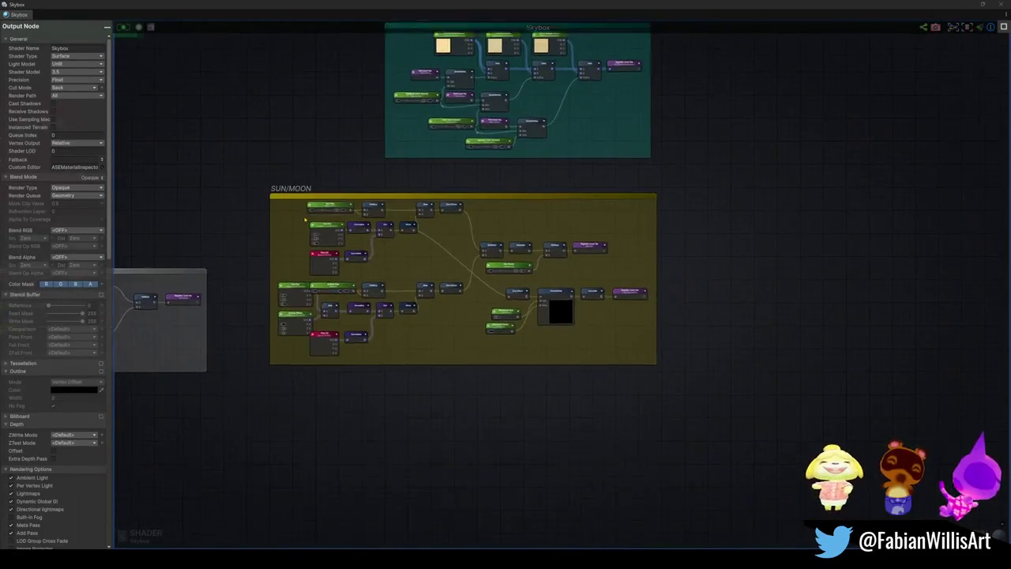
pyautogui.scroll(5, 387, 244)
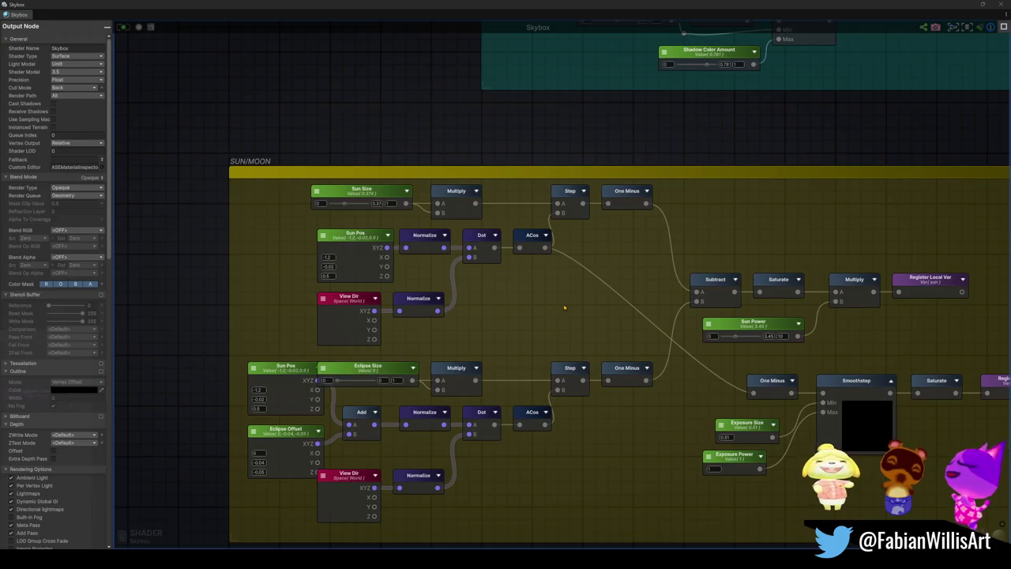
pyautogui.scroll(-5, 556, 284)
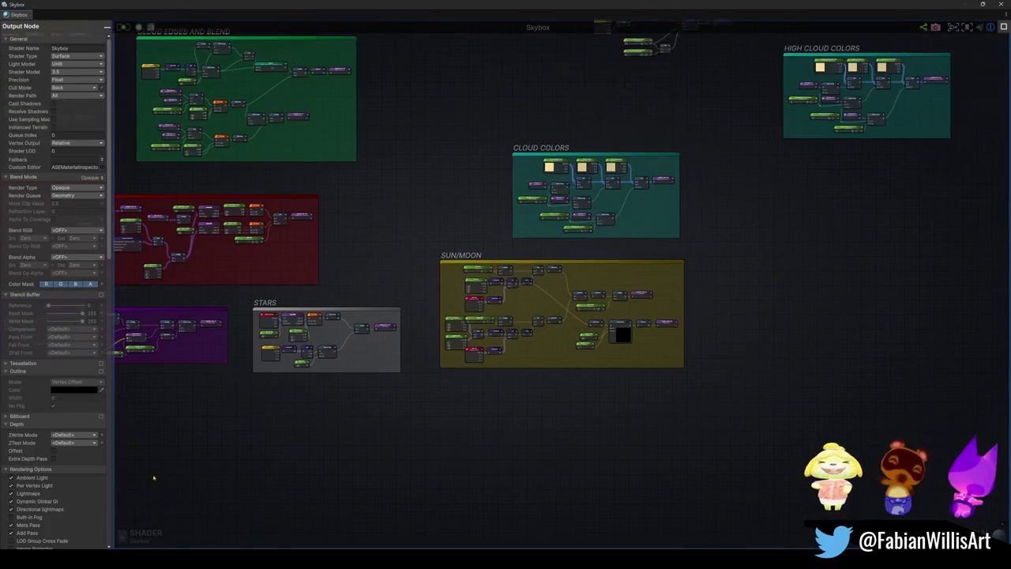
pyautogui.scroll(-3, 71, 505)
pyautogui.scroll(-1, 63, 503)
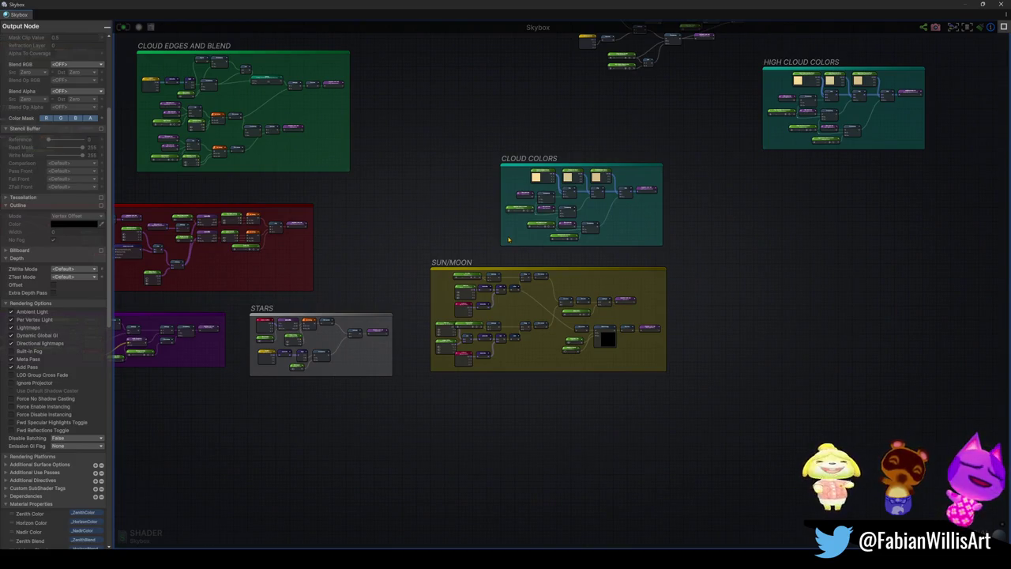
pyautogui.moveTo(508, 240); pyautogui.dragTo(447, 336)
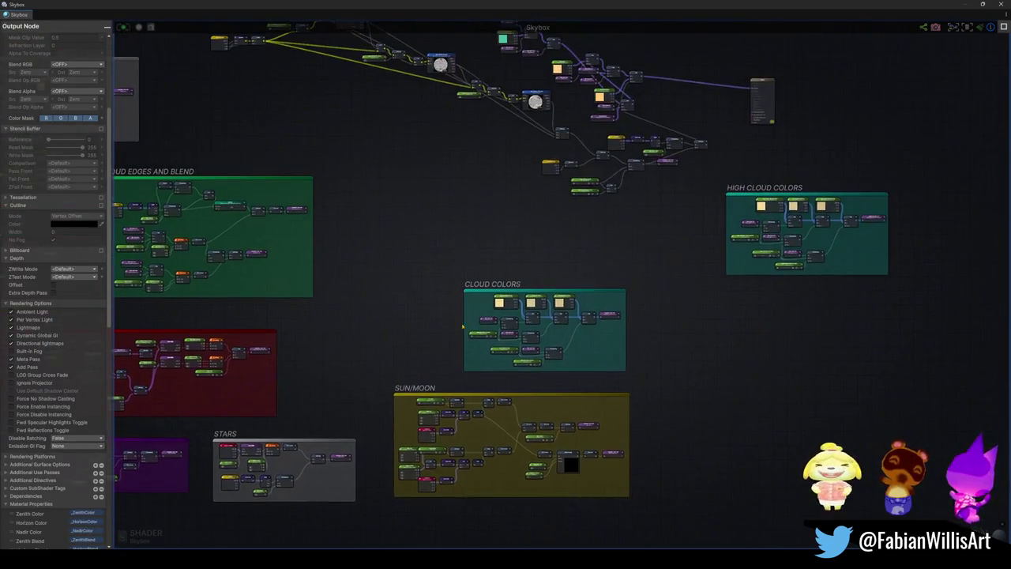
pyautogui.moveTo(482, 210); pyautogui.dragTo(452, 311)
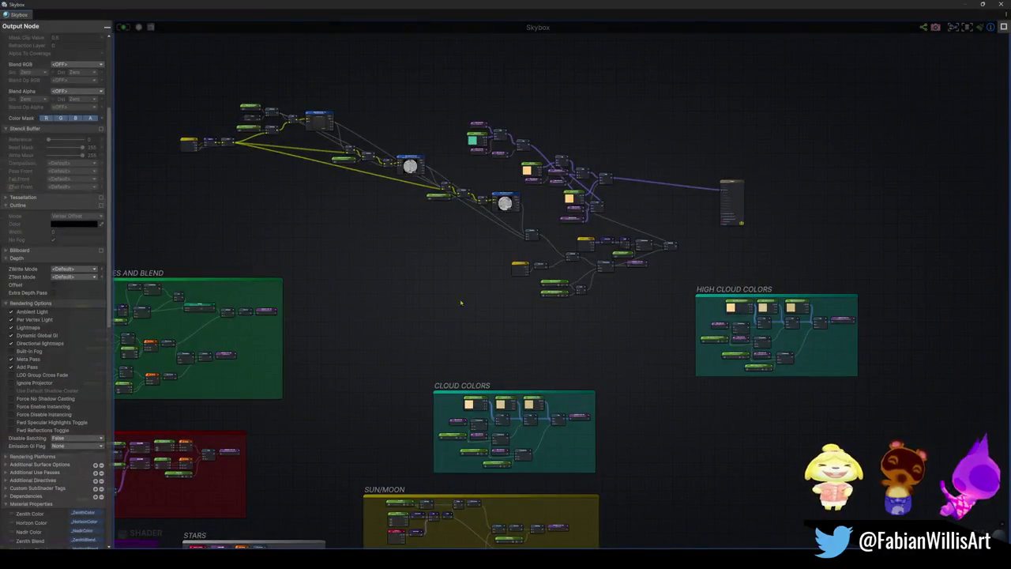
pyautogui.moveTo(361, 419); pyautogui.dragTo(466, 221)
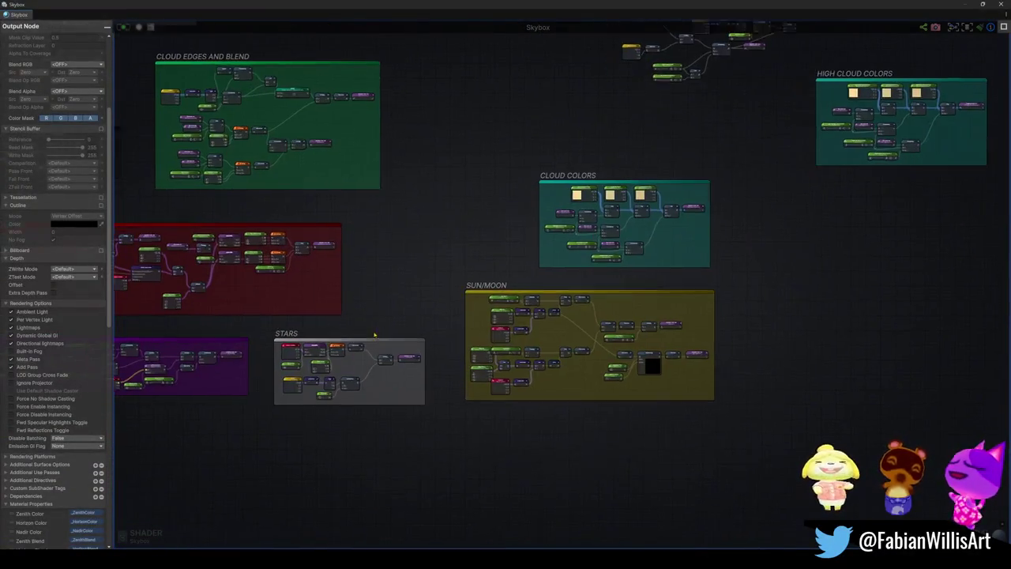
pyautogui.scroll(5, 379, 328)
pyautogui.moveTo(492, 309); pyautogui.dragTo(228, 279)
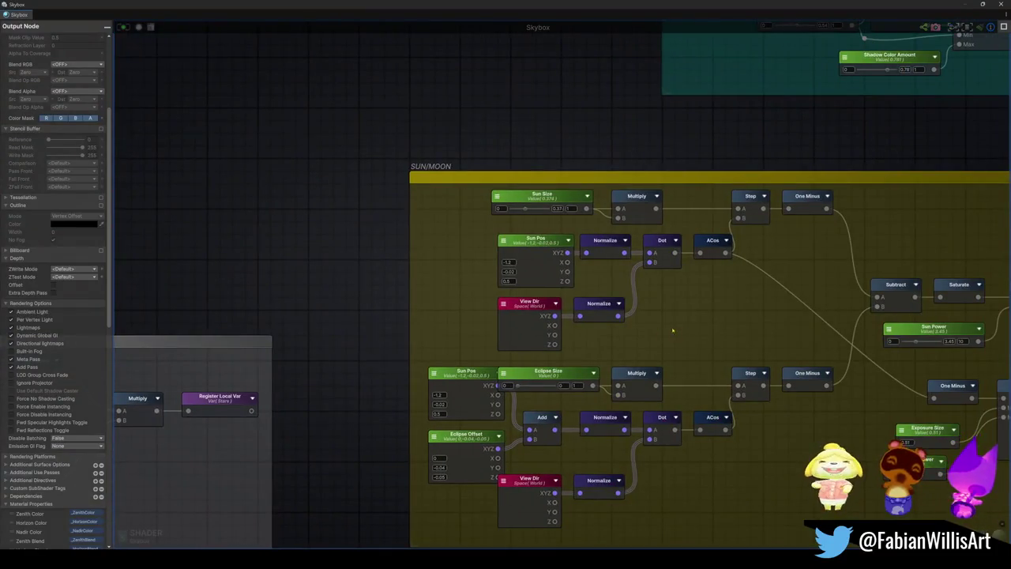
pyautogui.moveTo(678, 331); pyautogui.dragTo(592, 319)
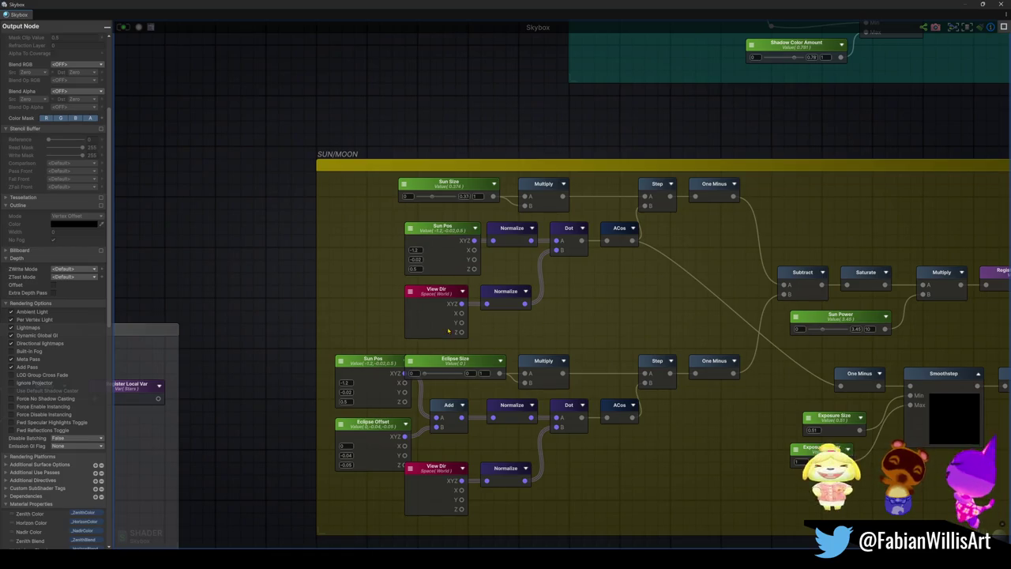
pyautogui.moveTo(630, 323); pyautogui.dragTo(454, 330)
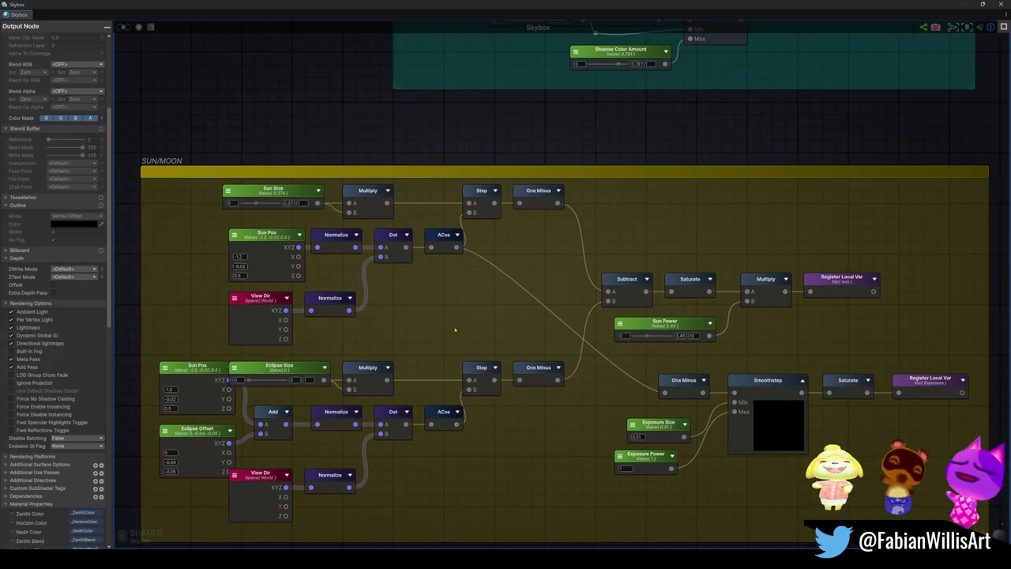
pyautogui.click(843, 294)
# - Drag the sun Get Local Var wire off the Lerp's Alpha input and save the shader
pyautogui.moveTo(842, 298); pyautogui.dragTo(627, 336)
pyautogui.scroll(-5, 605, 368)
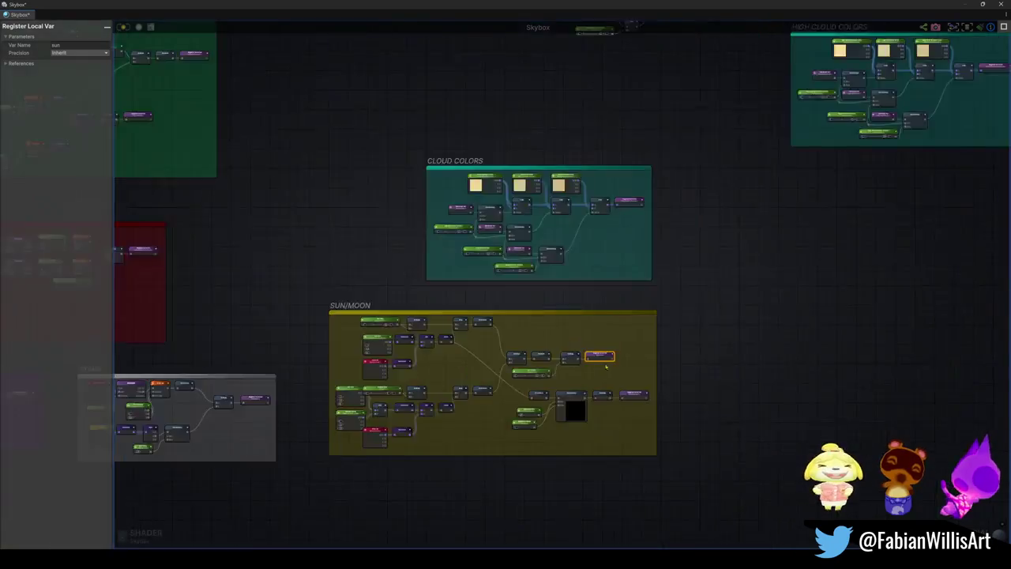
pyautogui.moveTo(665, 284); pyautogui.dragTo(633, 361)
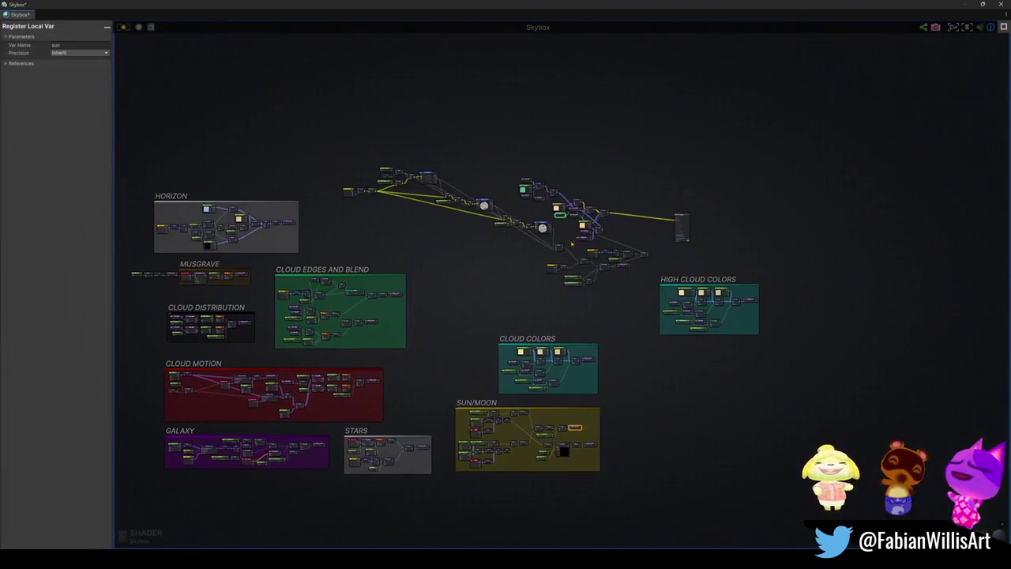
pyautogui.scroll(10, 510, 262)
pyautogui.moveTo(509, 261); pyautogui.dragTo(488, 354)
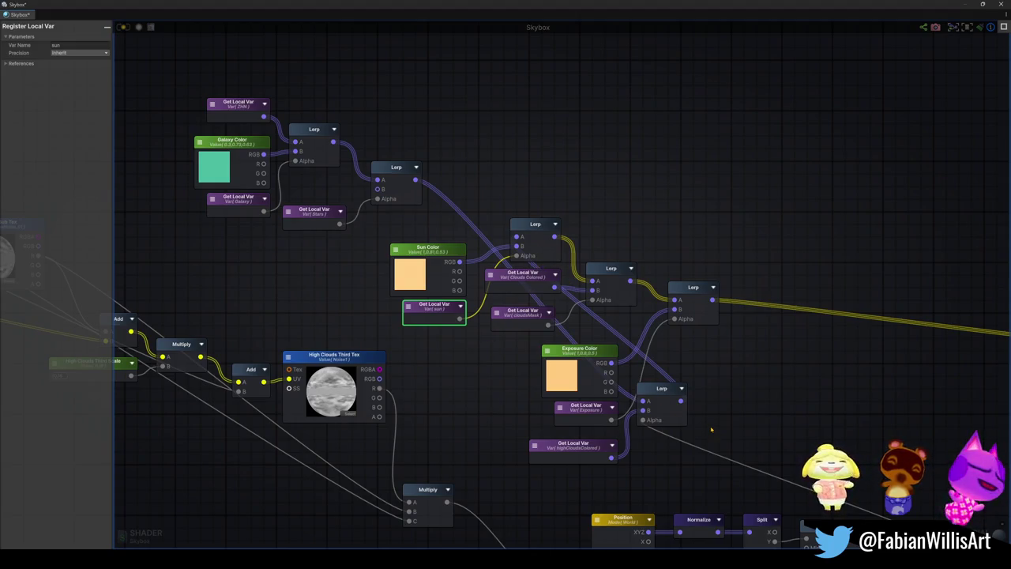
pyautogui.scroll(-10, 451, 352)
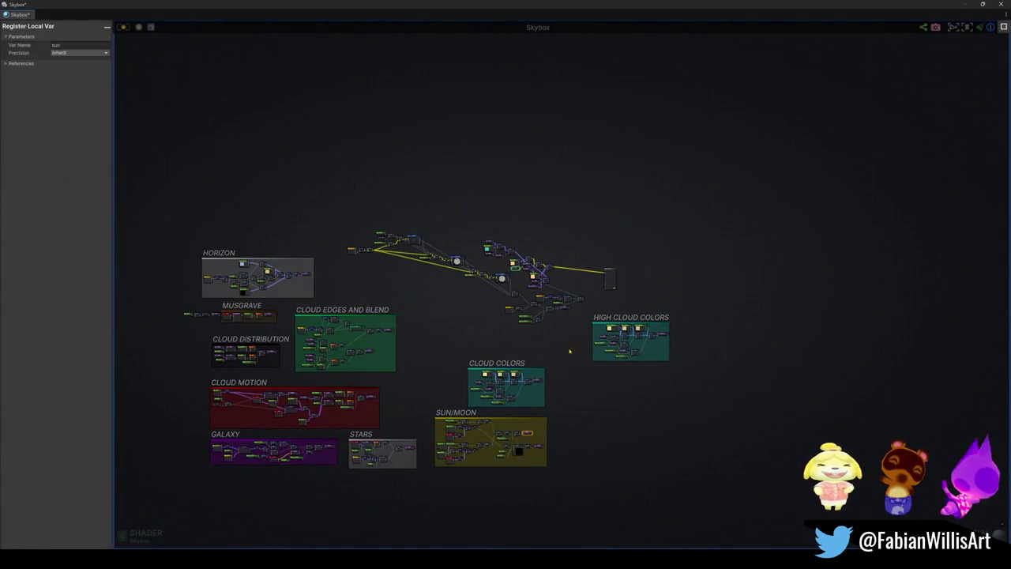
pyautogui.scroll(4, 559, 350)
pyautogui.scroll(8, 473, 185)
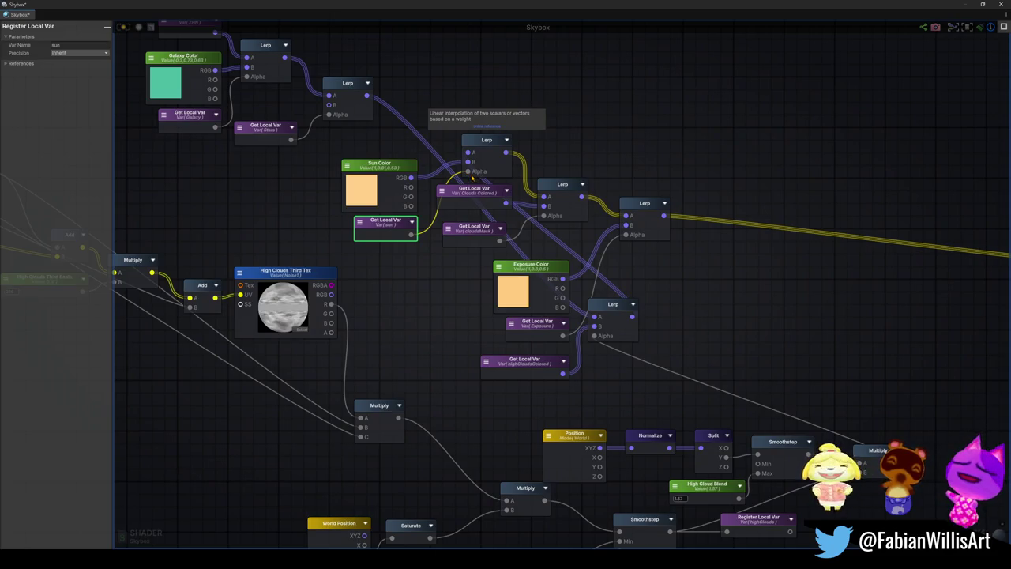
pyautogui.moveTo(468, 177); pyautogui.dragTo(405, 249)
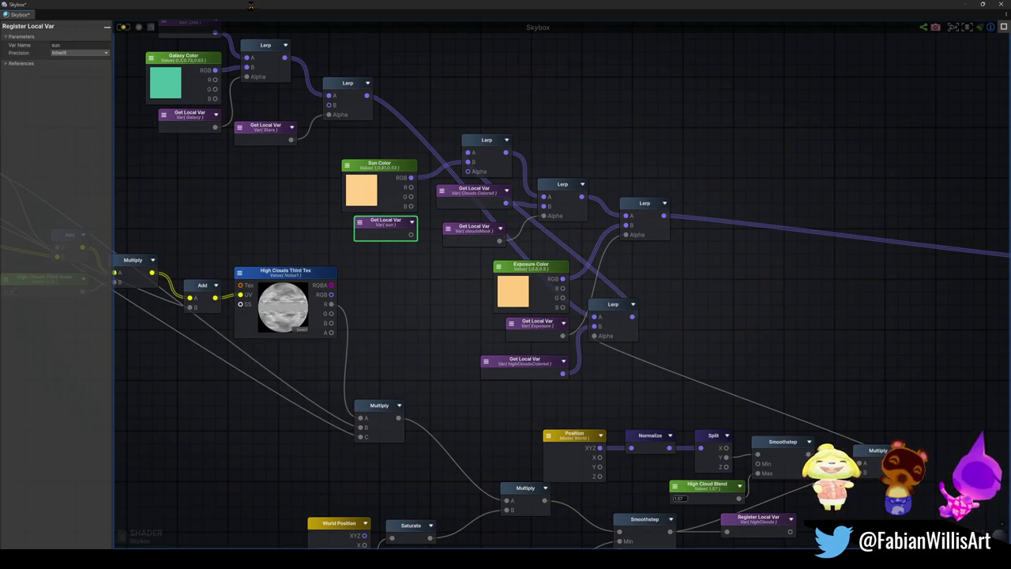
pyautogui.hotkey('ctrl', 's')
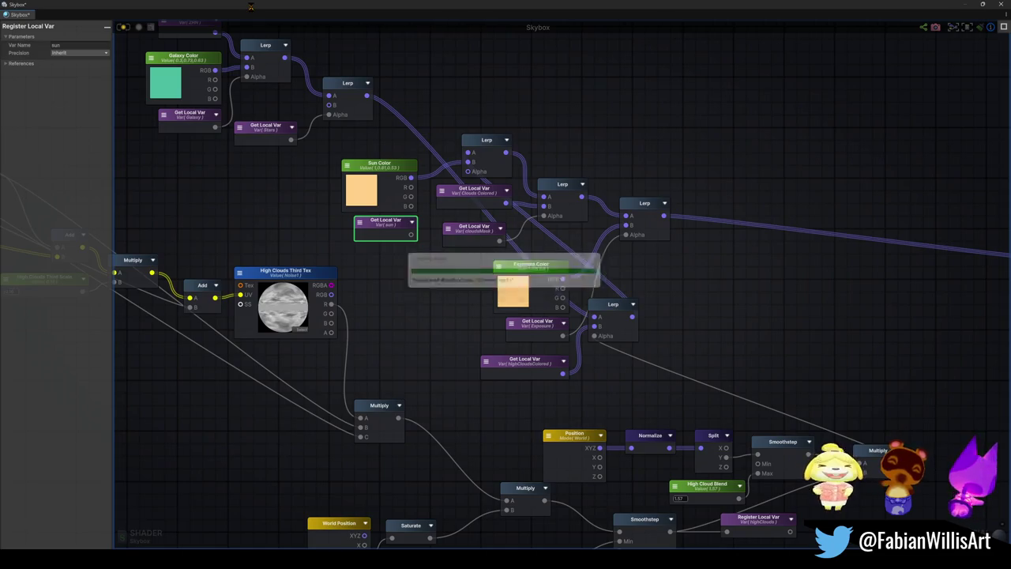
# - Shrink the Shader Editor window to reveal the scene, view the sun, and close the graph window
pyautogui.moveTo(252, 10)
pyautogui.mouseDown()
pyautogui.moveTo(639, 244)
pyautogui.moveTo(643, 163)
pyautogui.moveTo(724, 162)
pyautogui.mouseUp()
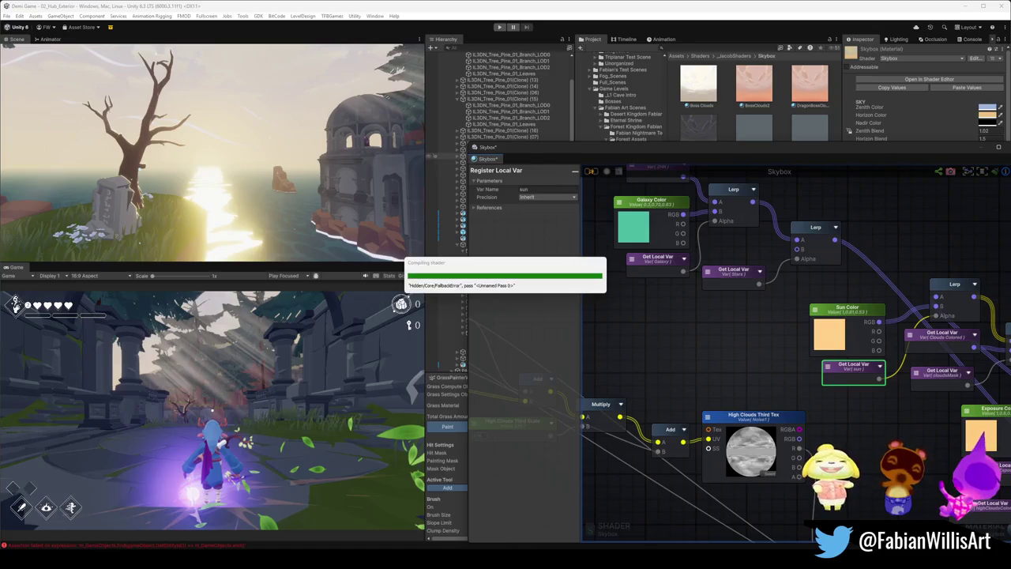
pyautogui.moveTo(308, 162)
pyautogui.mouseDown()
pyautogui.moveTo(266, 169)
pyautogui.moveTo(278, 167)
pyautogui.mouseUp()
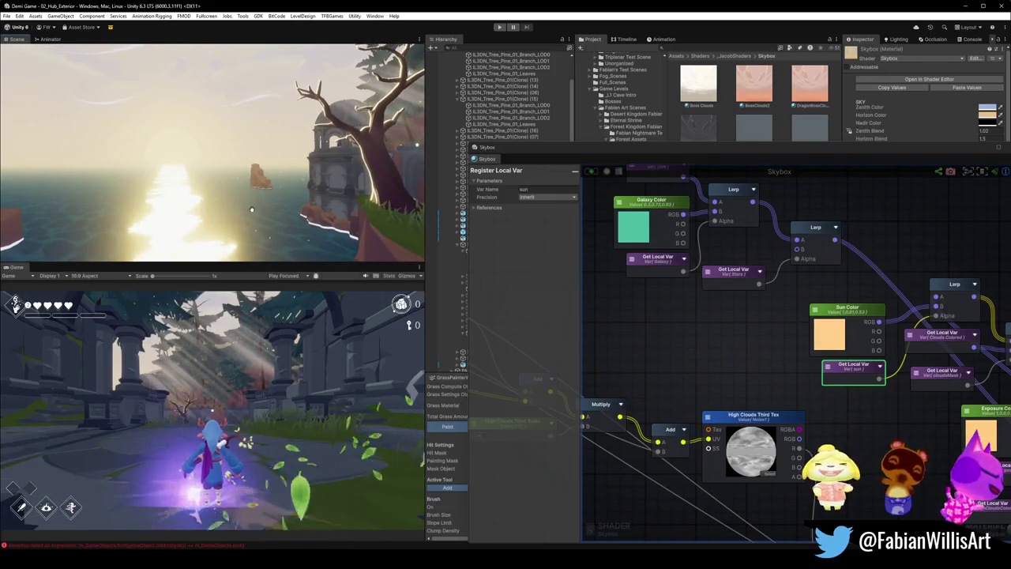
pyautogui.click(710, 153)
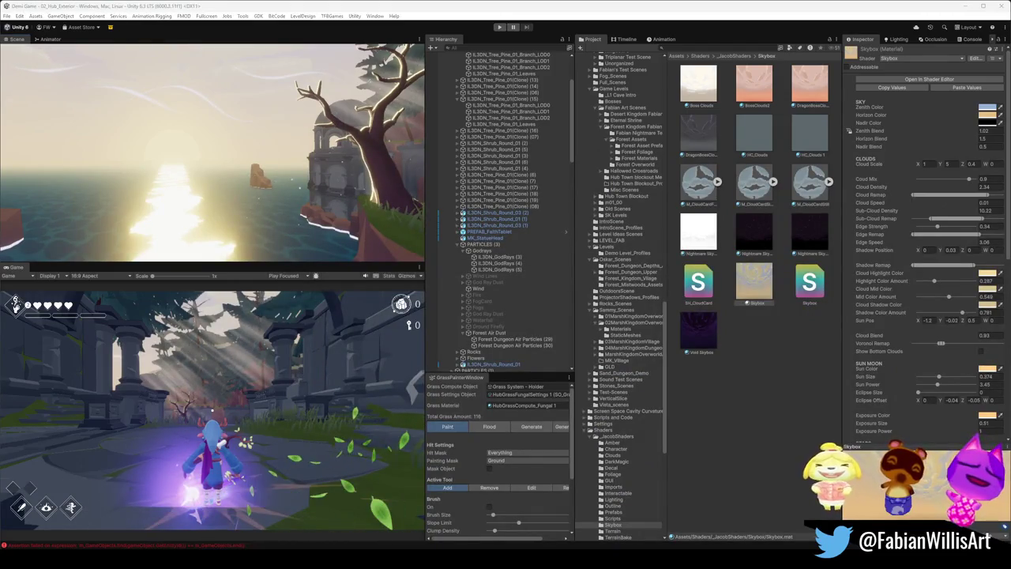
# - Raise Exposure Size and try several Exposure Power values, ending at 1.32
pyautogui.scroll(-3, 906, 375)
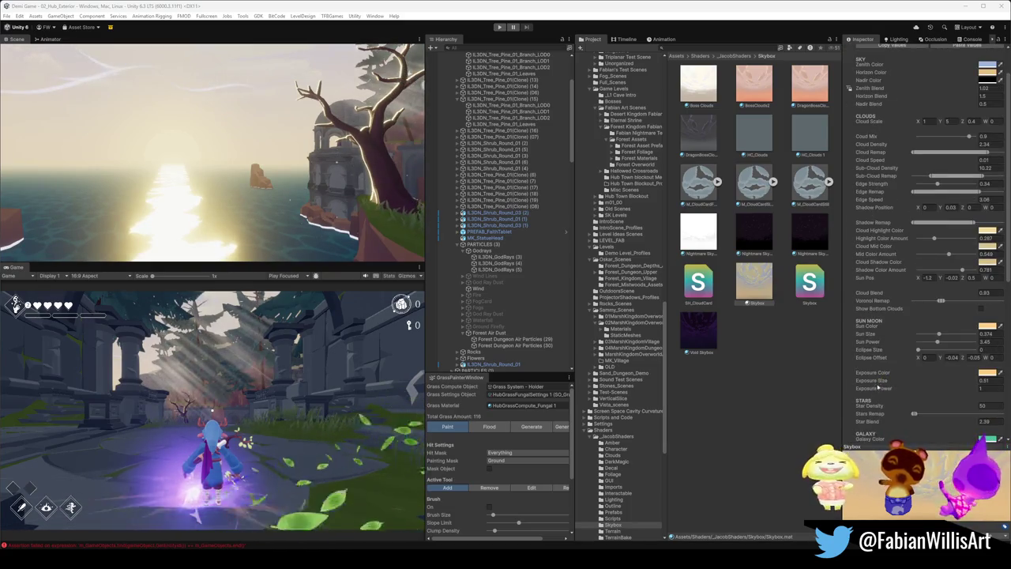
pyautogui.moveTo(878, 382); pyautogui.dragTo(898, 389)
pyautogui.press('BackSpace')
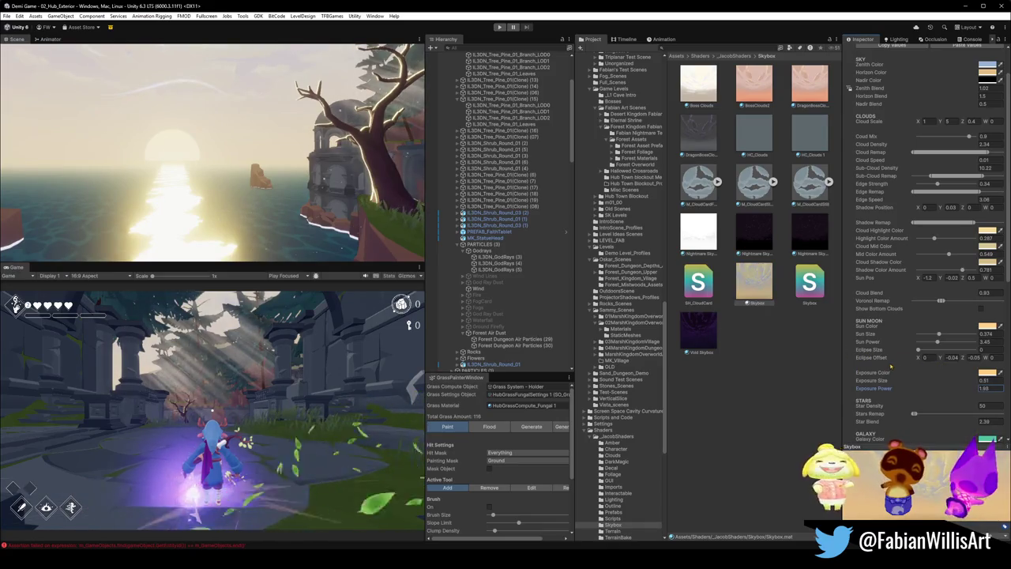
pyautogui.press('BackSpace')
pyautogui.press('BackSpace')
pyautogui.press('BackSpace')
pyautogui.write('0.55')
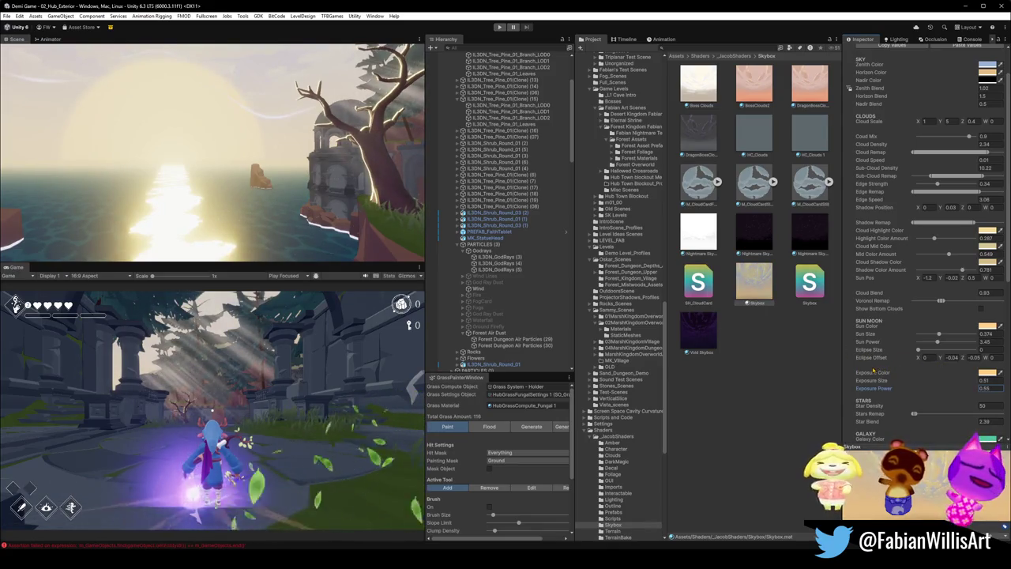
pyautogui.press('BackSpace')
pyautogui.press('BackSpace')
pyautogui.write('84')
pyautogui.press('BackSpace')
pyautogui.press('BackSpace')
pyautogui.press('BackSpace')
pyautogui.write('1.32')
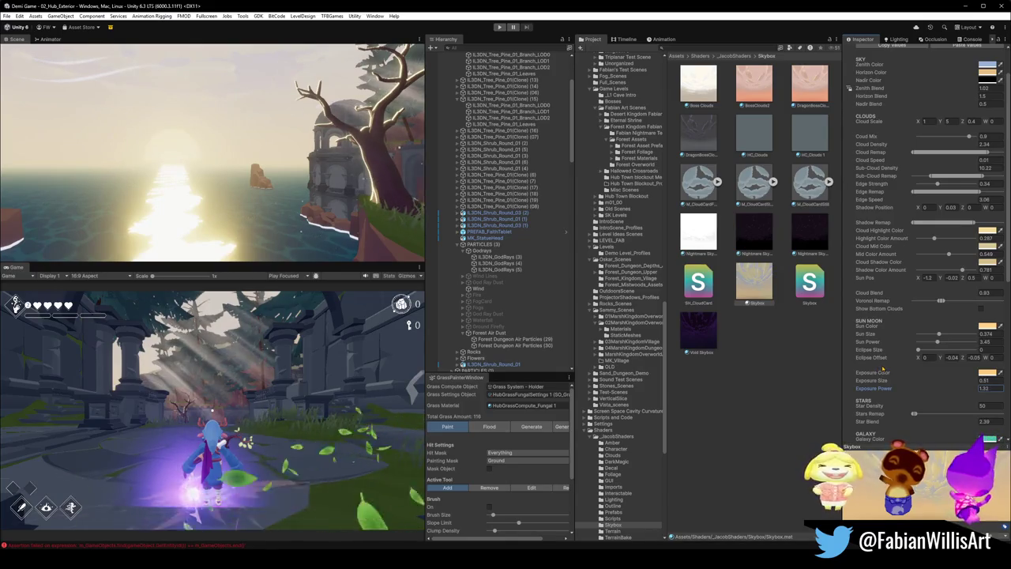
# - Re-enter Exposure Size and Exposure Power, settling on Exposure Size 0.51 and Exposure Power 1
pyautogui.click(867, 380)
pyautogui.moveTo(884, 382); pyautogui.dragTo(894, 383)
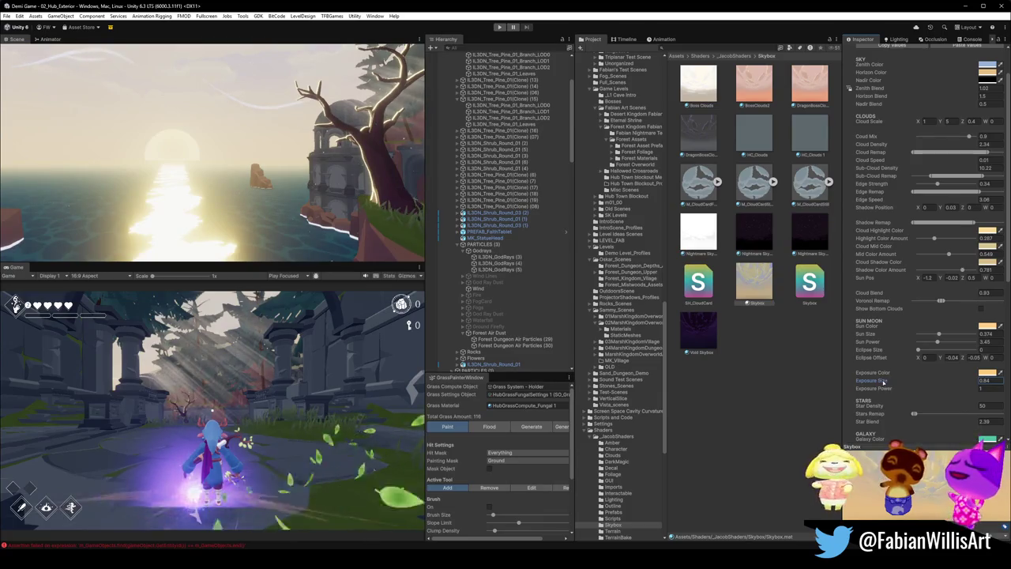
pyautogui.write('0')
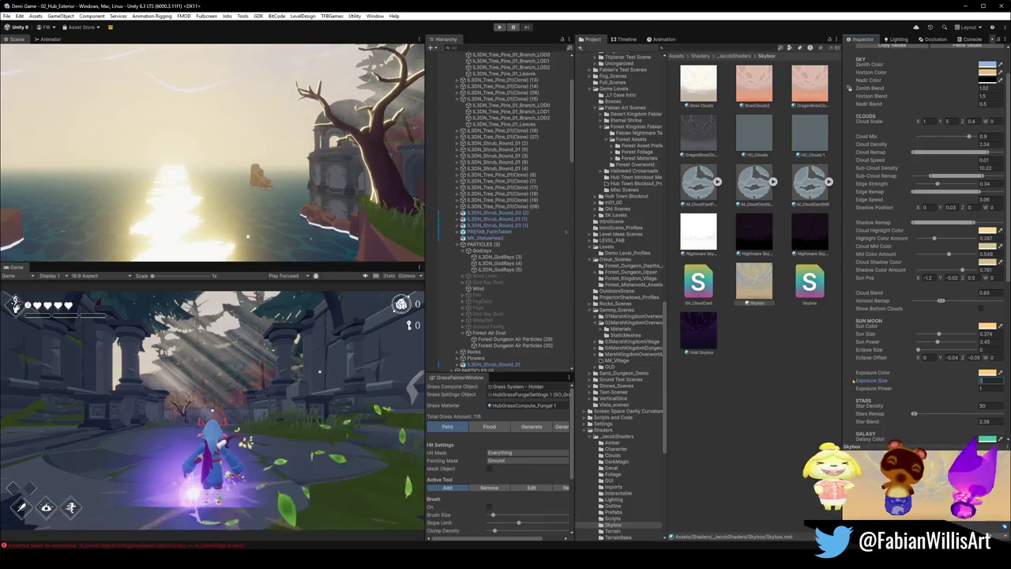
pyautogui.press('Escape')
pyautogui.write('0')
pyautogui.press('Escape')
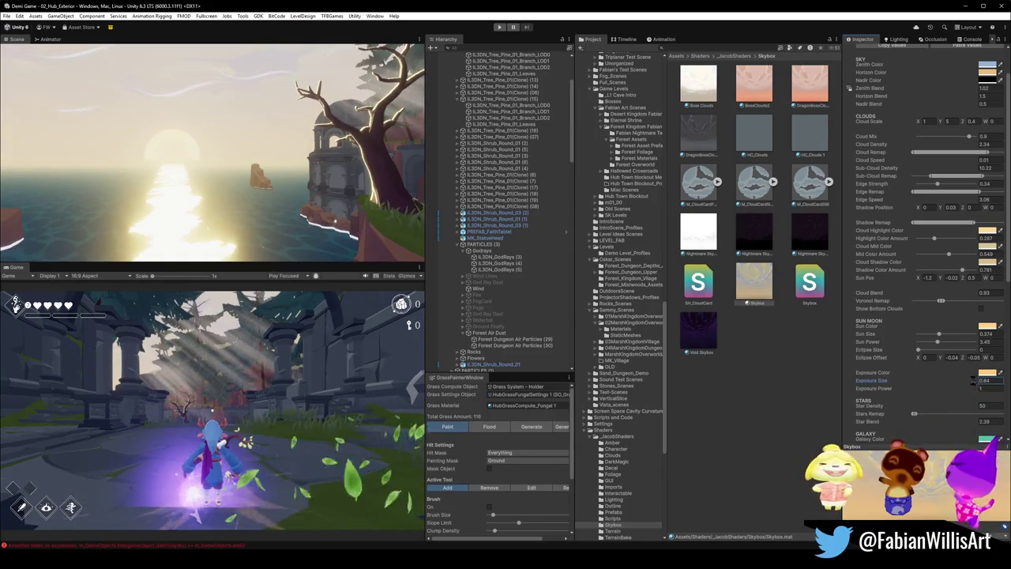
pyautogui.write('0.7')
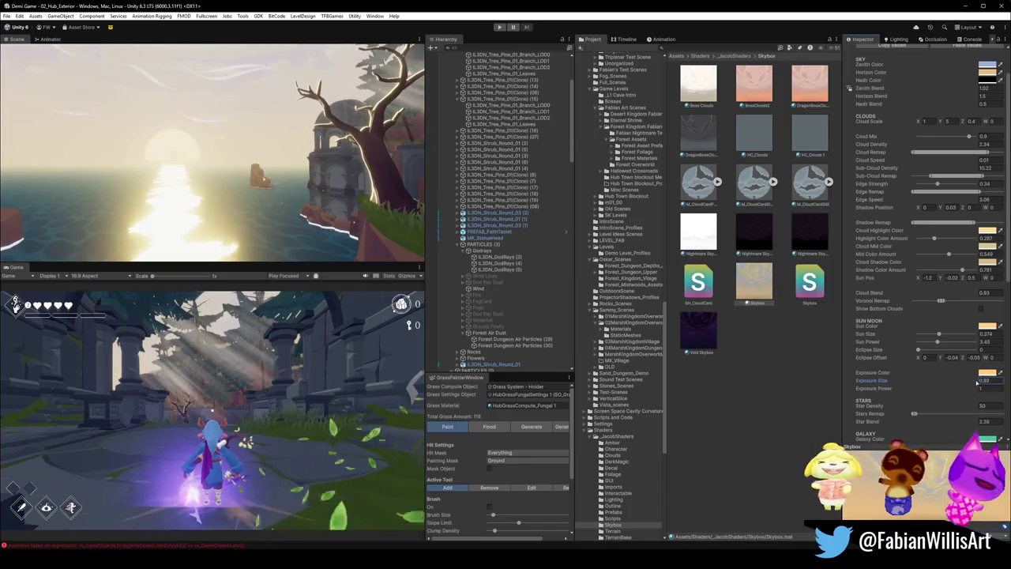
pyautogui.write('0.9')
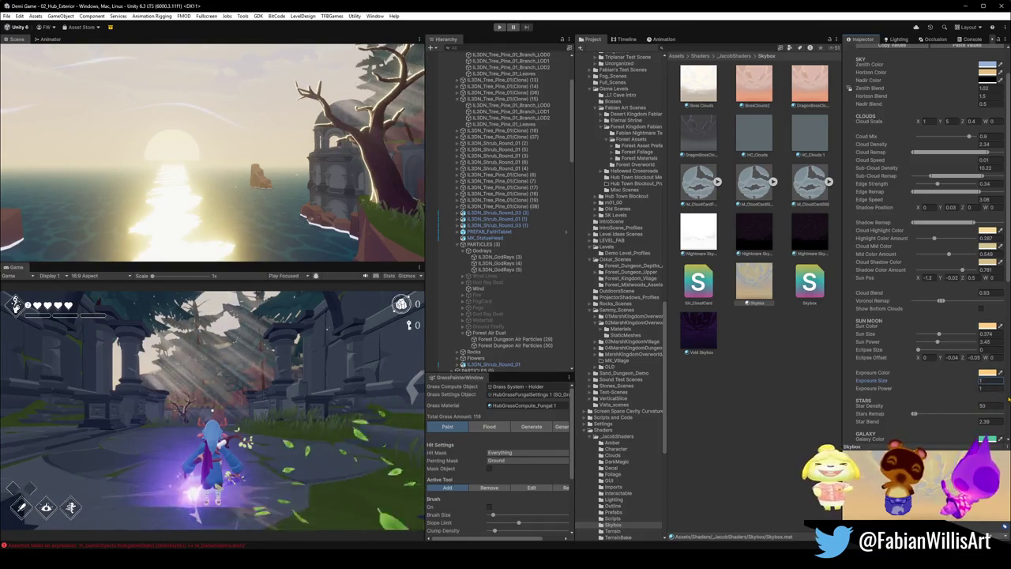
pyautogui.click(979, 389)
pyautogui.write('2')
pyautogui.write('1')
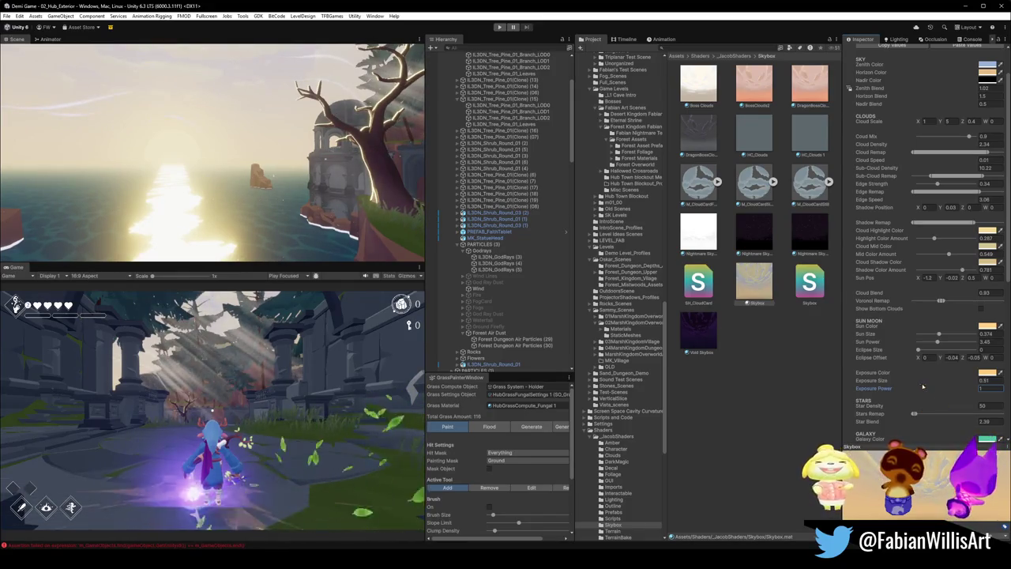
pyautogui.click(938, 342)
# - Test a higher Sun Power, then shrink the sun disc to Sun Size 0.381
pyautogui.moveTo(939, 345)
pyautogui.mouseDown()
pyautogui.moveTo(952, 342)
pyautogui.moveTo(925, 343)
pyautogui.moveTo(990, 349)
pyautogui.mouseUp()
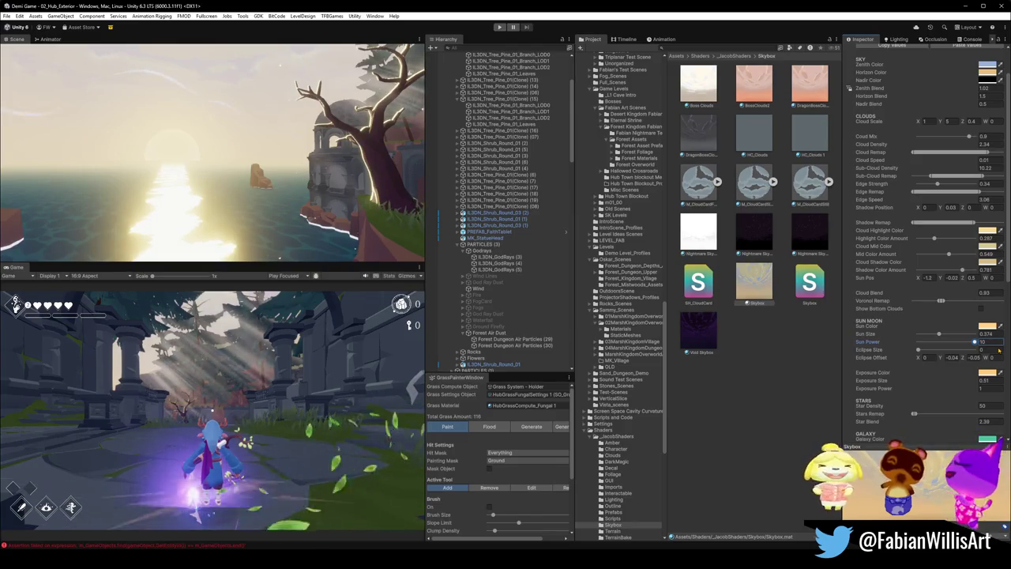
pyautogui.moveTo(956, 348)
pyautogui.mouseDown()
pyautogui.moveTo(936, 349)
pyautogui.moveTo(951, 336)
pyautogui.mouseUp()
pyautogui.moveTo(304, 187)
pyautogui.mouseDown()
pyautogui.moveTo(316, 186)
pyautogui.moveTo(292, 187)
pyautogui.moveTo(304, 188)
pyautogui.mouseUp()
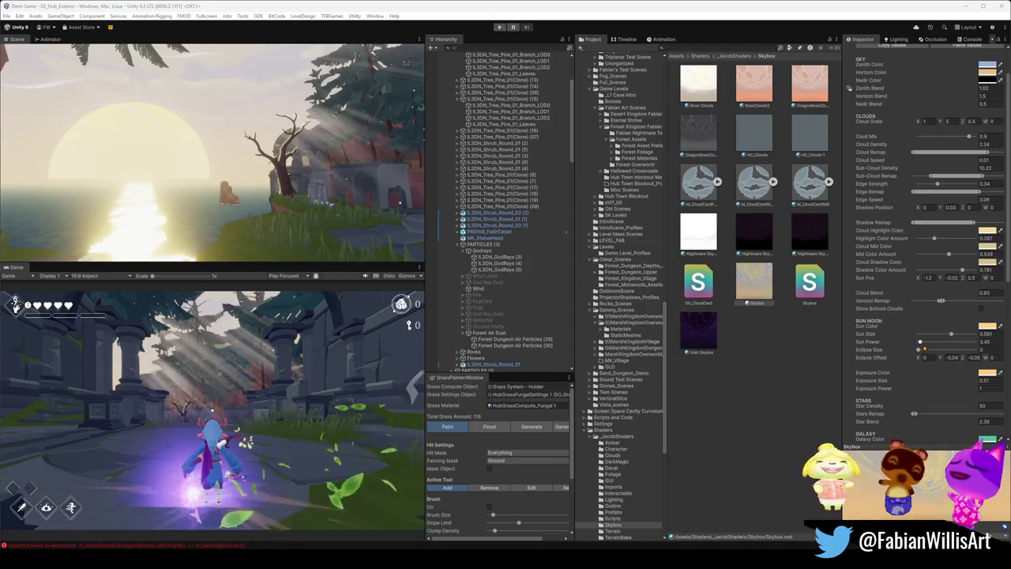
pyautogui.moveTo(951, 334)
pyautogui.mouseDown()
pyautogui.moveTo(924, 356)
pyautogui.moveTo(939, 335)
pyautogui.moveTo(928, 343)
pyautogui.moveTo(975, 341)
pyautogui.moveTo(965, 343)
pyautogui.mouseUp()
# - Shrink the skybox sun to Sun Size 0.381
pyautogui.click(918, 350)
pyautogui.click(921, 343)
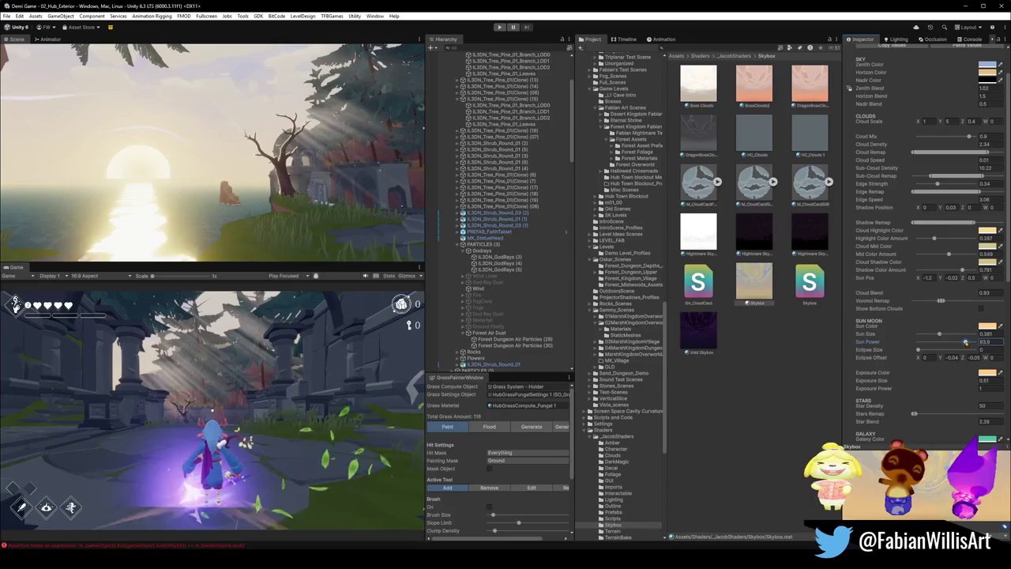
pyautogui.moveTo(237, 190)
pyautogui.mouseDown()
pyautogui.moveTo(268, 191)
pyautogui.moveTo(233, 191)
pyautogui.mouseUp()
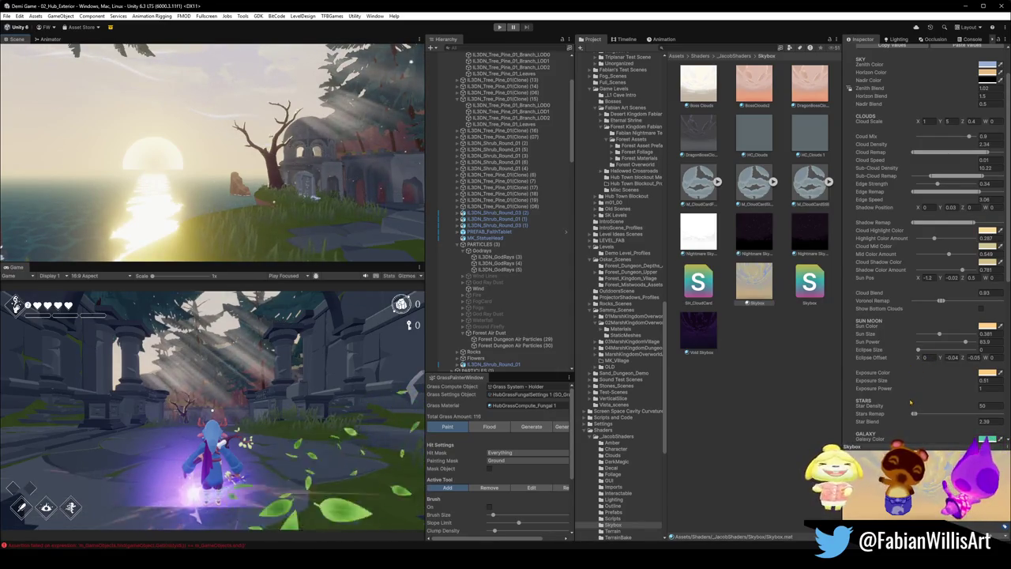
# - Set the skybox Exposure Power to 1.21
pyautogui.moveTo(900, 389)
pyautogui.mouseDown()
pyautogui.moveTo(938, 390)
pyautogui.moveTo(892, 392)
pyautogui.mouseUp()
pyautogui.doubleClick(983, 388)
pyautogui.write('1.2')
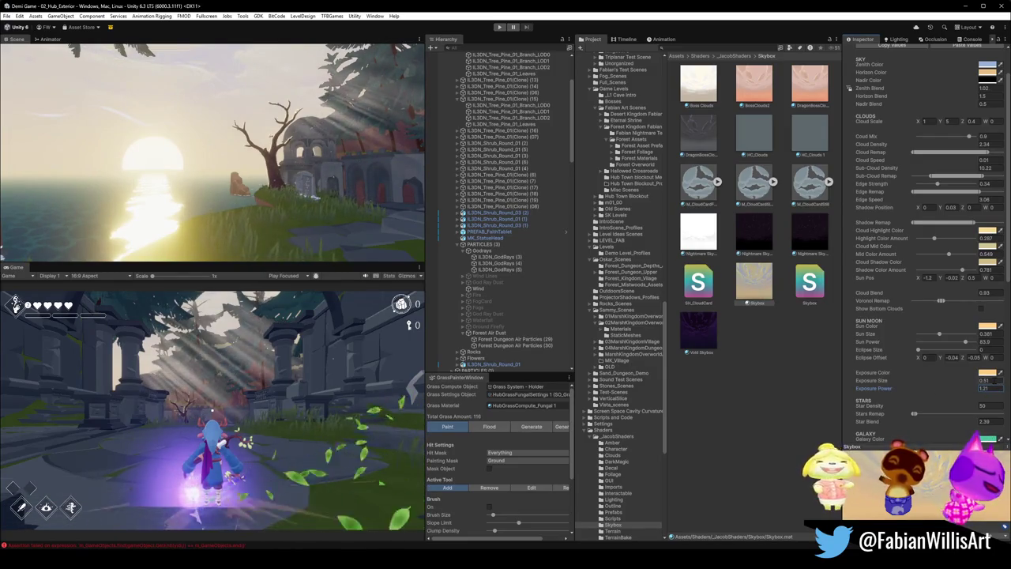
pyautogui.press('Return')
pyautogui.moveTo(968, 390); pyautogui.dragTo(972, 390)
pyautogui.hotkey('alt', 'Tab')
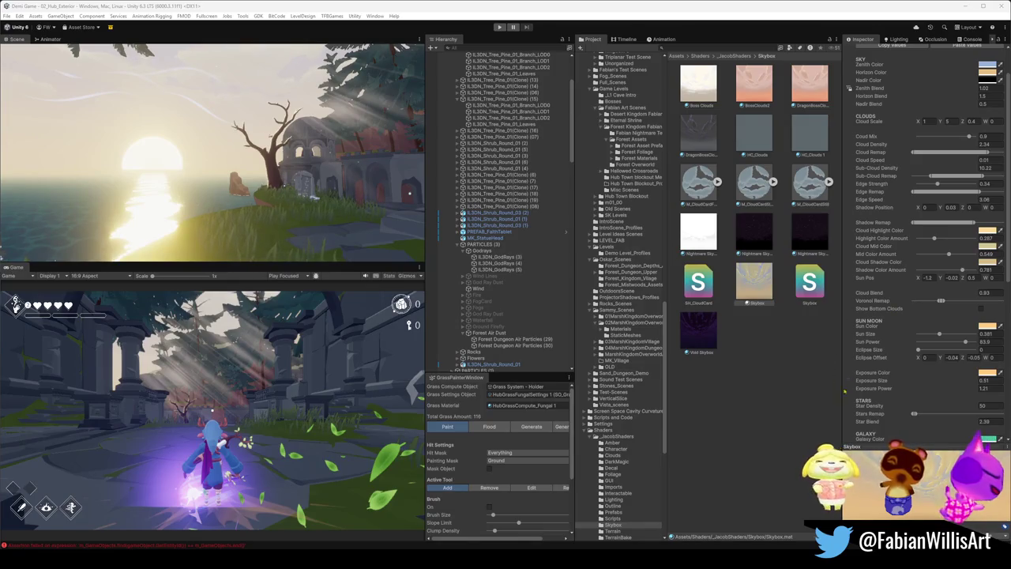
# - Try a larger Eclipse Size and enlarge the glow around the sun
pyautogui.scroll(-1, 880, 344)
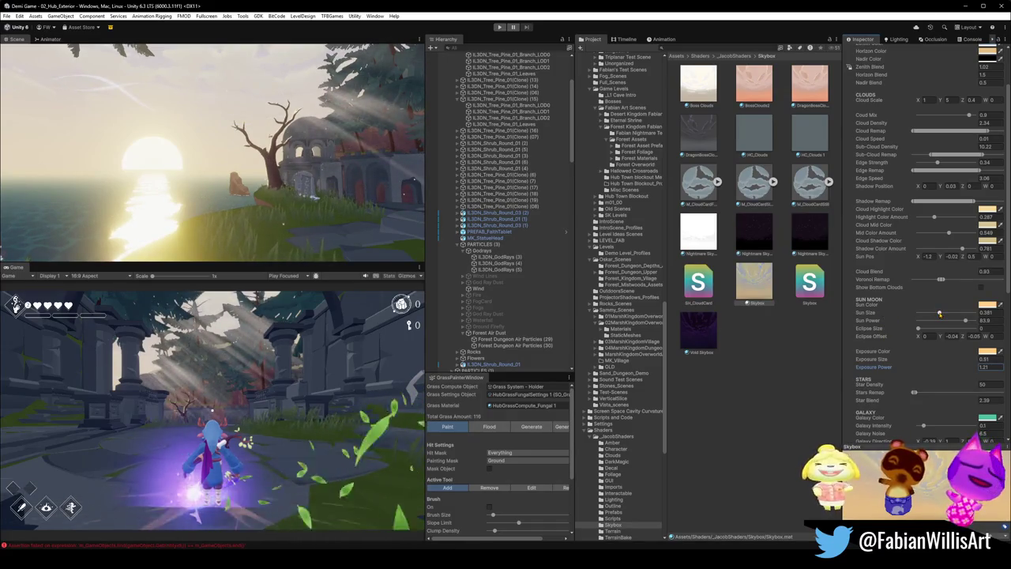
pyautogui.scroll(-5, 881, 401)
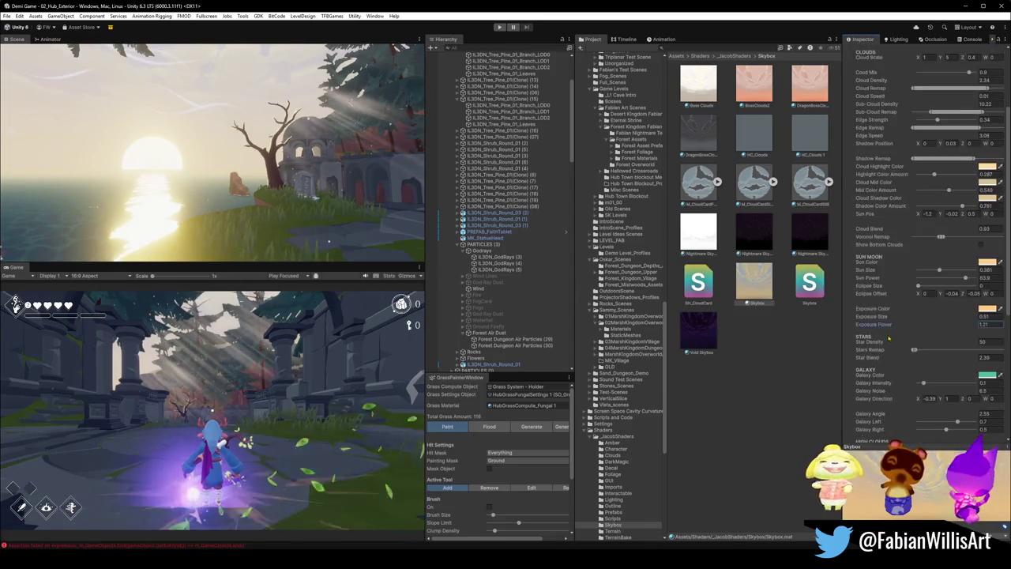
pyautogui.scroll(-1, 879, 401)
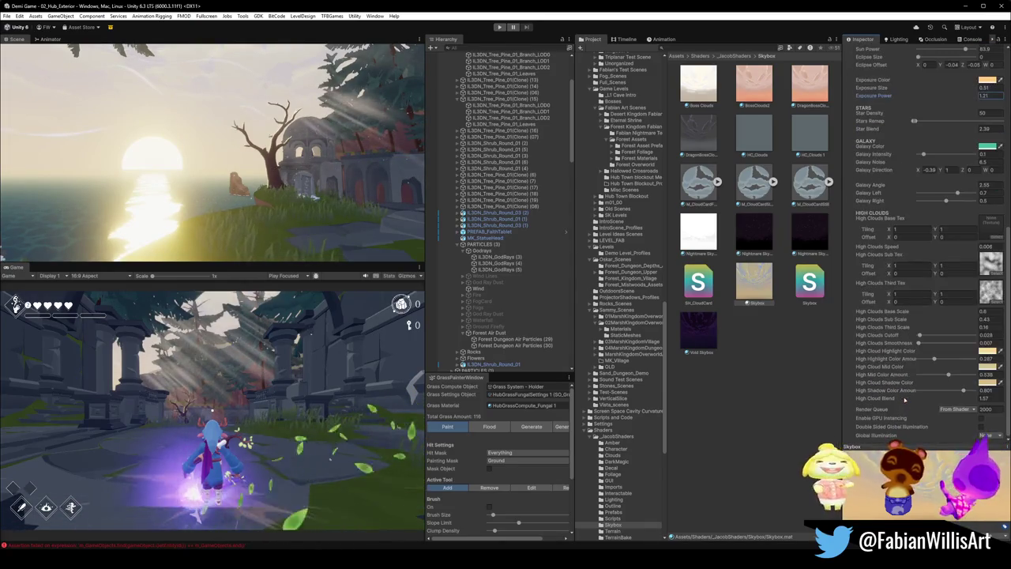
pyautogui.scroll(3, 942, 234)
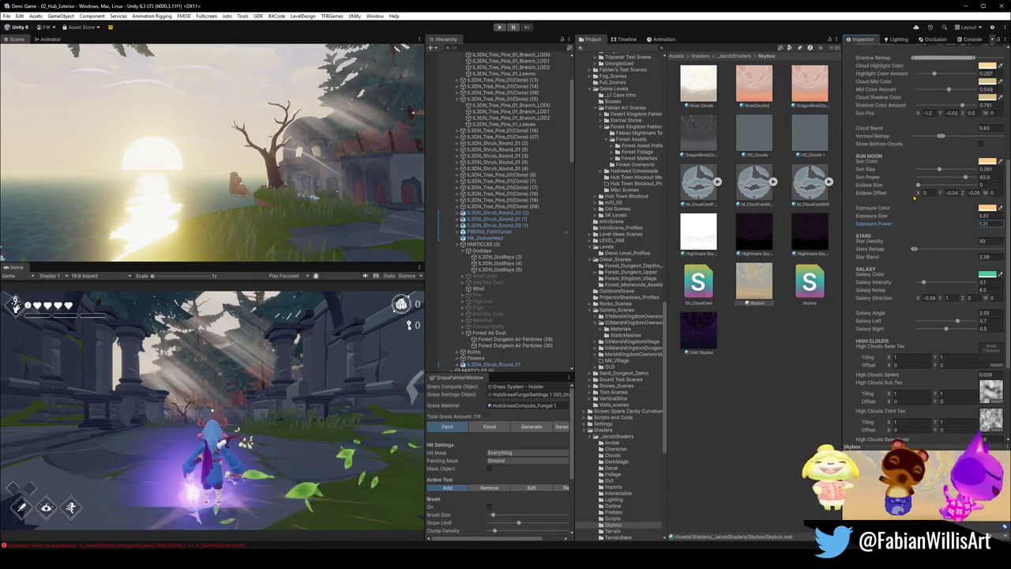
pyautogui.moveTo(918, 185)
pyautogui.mouseDown()
pyautogui.moveTo(946, 185)
pyautogui.moveTo(918, 188)
pyautogui.mouseUp()
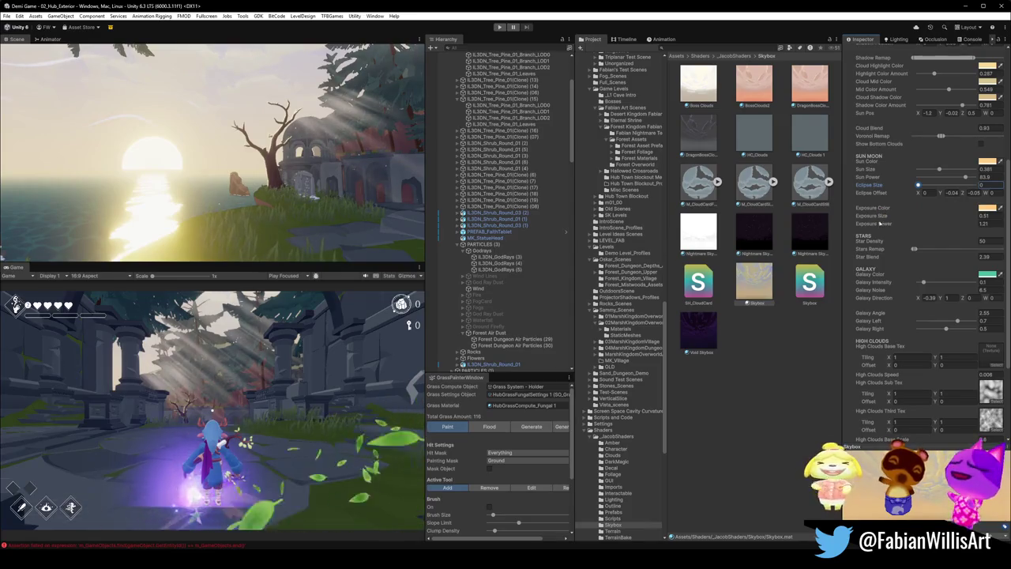
pyautogui.moveTo(879, 218)
pyautogui.mouseDown()
pyautogui.moveTo(896, 218)
pyautogui.moveTo(869, 219)
pyautogui.moveTo(879, 220)
pyautogui.mouseUp()
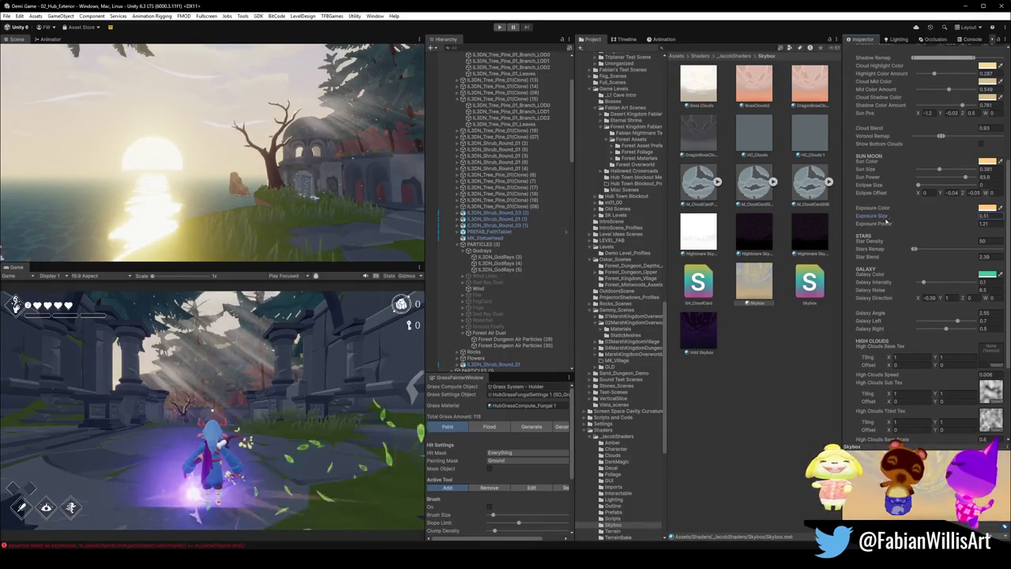
pyautogui.scroll(2, 306, 183)
pyautogui.moveTo(306, 182); pyautogui.dragTo(310, 191)
# - Undo the trial sun setting changes, keeping the Sun Power change
pyautogui.hotkey('ctrl', 'z')
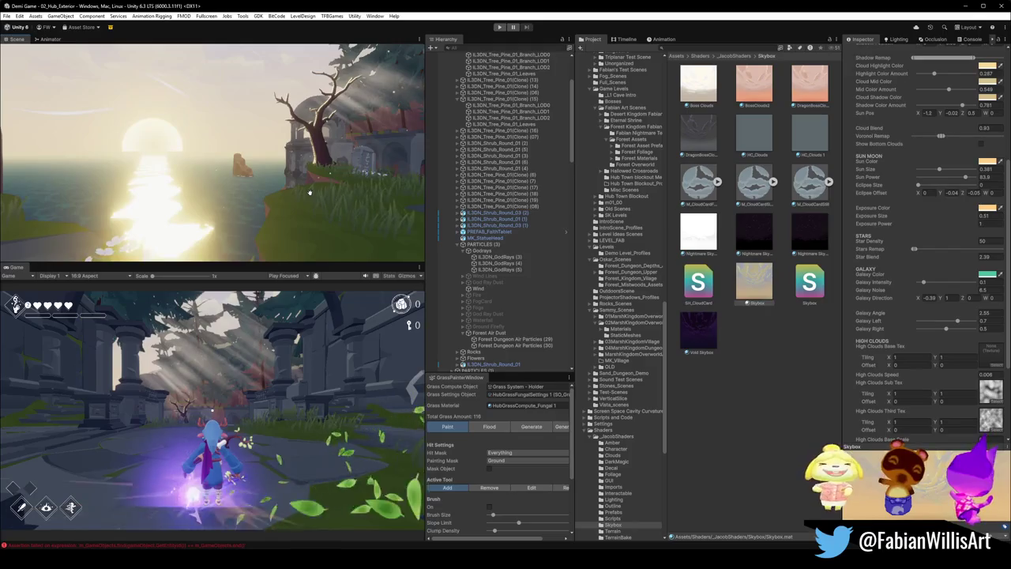
pyautogui.hotkey('ctrl', 'z')
pyautogui.hotkey('ctrl', 'z')
pyautogui.moveTo(310, 192)
pyautogui.mouseDown()
pyautogui.moveTo(293, 209)
pyautogui.moveTo(323, 172)
pyautogui.moveTo(309, 177)
pyautogui.mouseUp()
pyautogui.hotkey('ctrl', 'z')
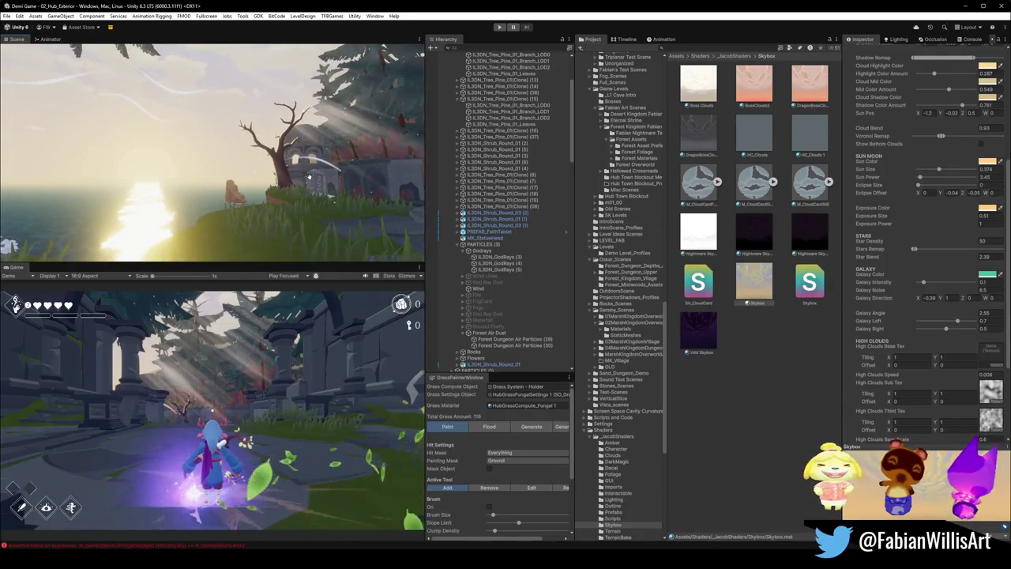
pyautogui.hotkey('ctrl', 'z')
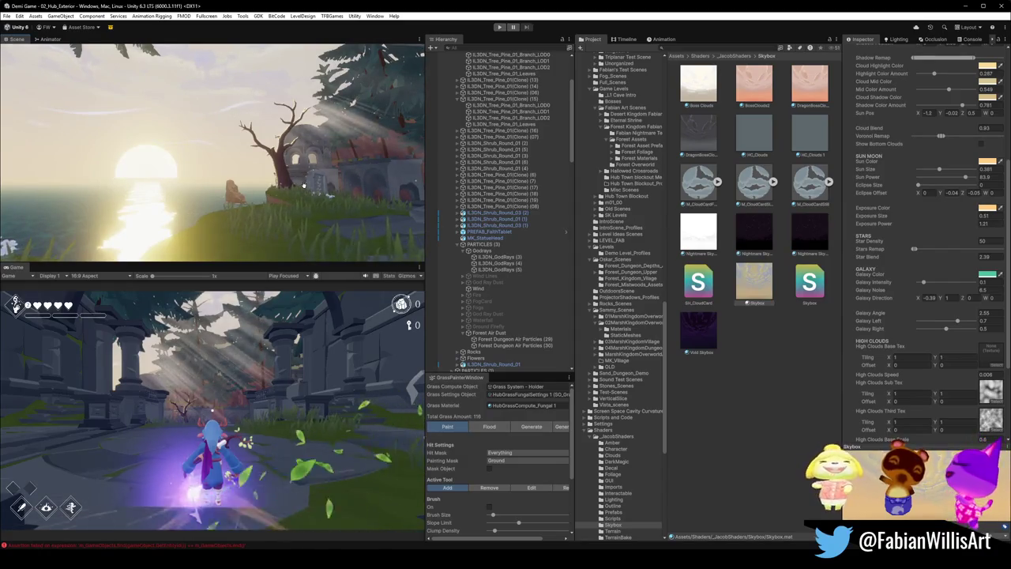
pyautogui.moveTo(303, 186)
pyautogui.mouseDown()
pyautogui.moveTo(244, 187)
pyautogui.moveTo(255, 237)
pyautogui.mouseUp()
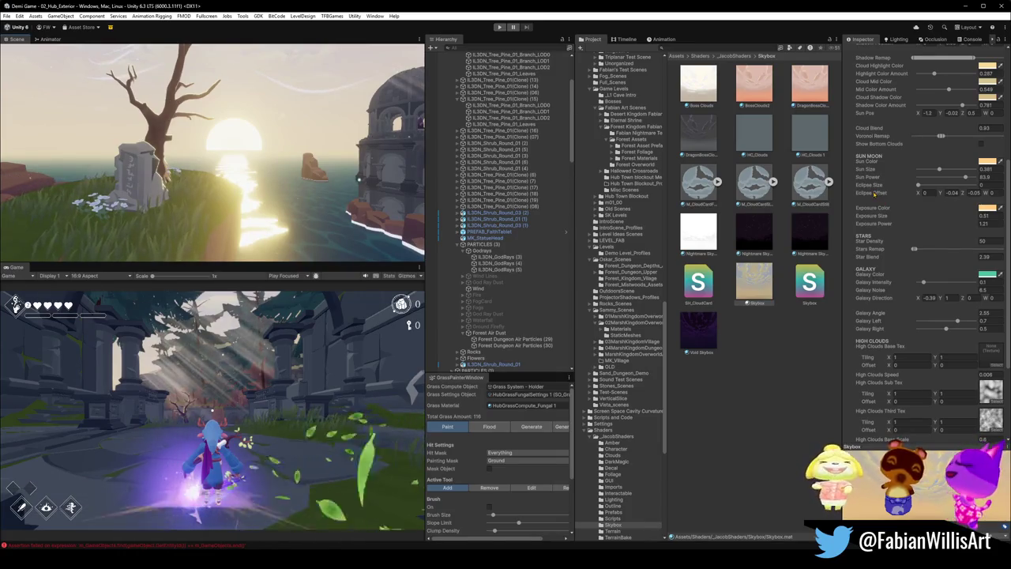
# - Widen the sun glow to Exposure Size 1.04, keeping Exposure Power at 1.21
pyautogui.moveTo(877, 218)
pyautogui.mouseDown()
pyautogui.moveTo(867, 216)
pyautogui.moveTo(884, 218)
pyautogui.mouseUp()
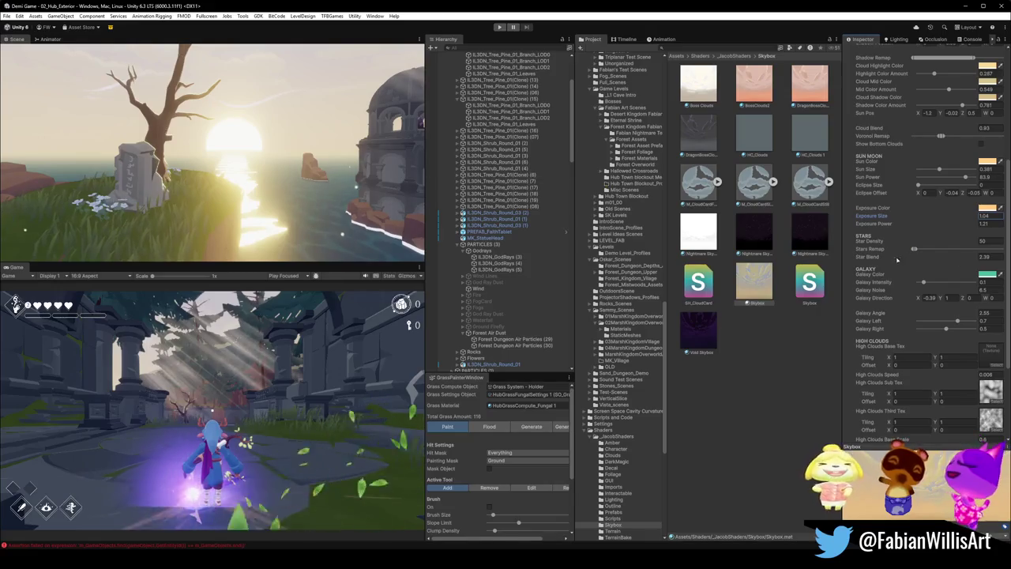
pyautogui.moveTo(883, 227)
pyautogui.mouseDown()
pyautogui.moveTo(891, 226)
pyautogui.moveTo(877, 226)
pyautogui.mouseUp()
pyautogui.moveTo(338, 202)
pyautogui.mouseDown()
pyautogui.moveTo(333, 160)
pyautogui.moveTo(308, 165)
pyautogui.mouseUp()
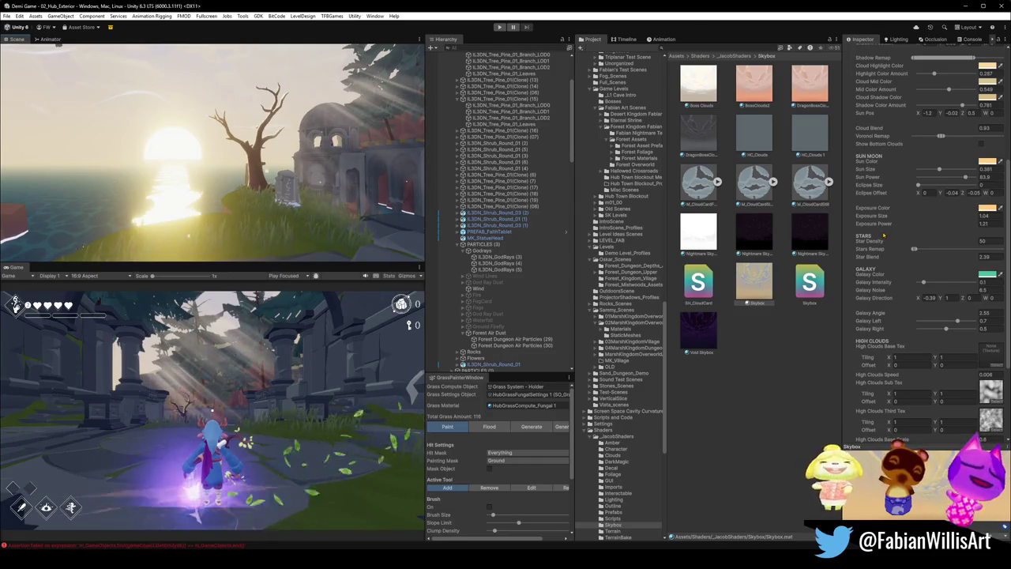
pyautogui.moveTo(886, 226)
pyautogui.mouseDown()
pyautogui.moveTo(869, 229)
pyautogui.moveTo(884, 224)
pyautogui.mouseUp()
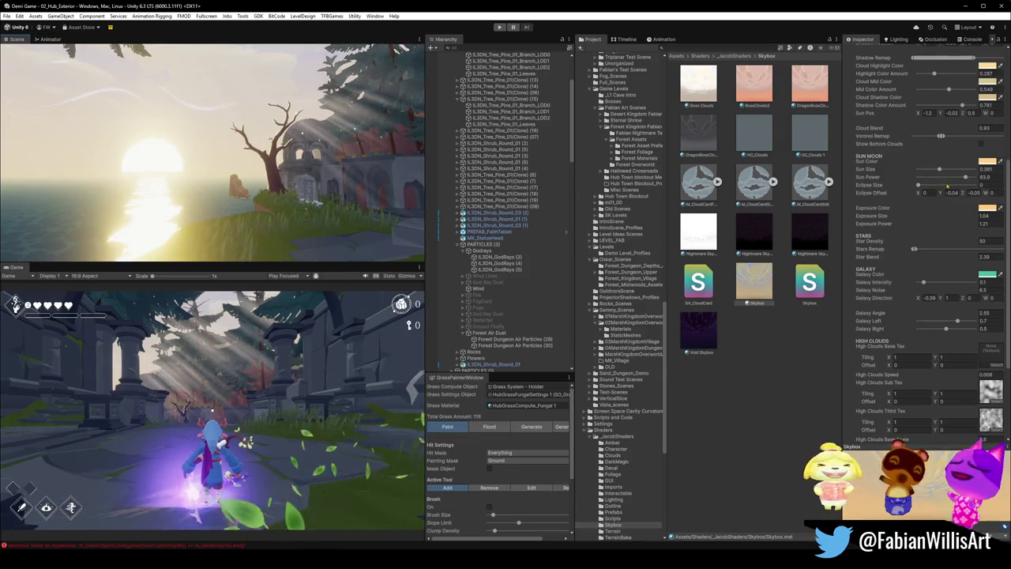
# - Lower Sun Power to 72.7 and shrink Sun Size to about 0.289
pyautogui.moveTo(965, 179)
pyautogui.mouseDown()
pyautogui.moveTo(923, 178)
pyautogui.moveTo(950, 192)
pyautogui.mouseUp()
pyautogui.moveTo(276, 224)
pyautogui.mouseDown()
pyautogui.moveTo(264, 169)
pyautogui.moveTo(136, 163)
pyautogui.moveTo(235, 164)
pyautogui.mouseUp()
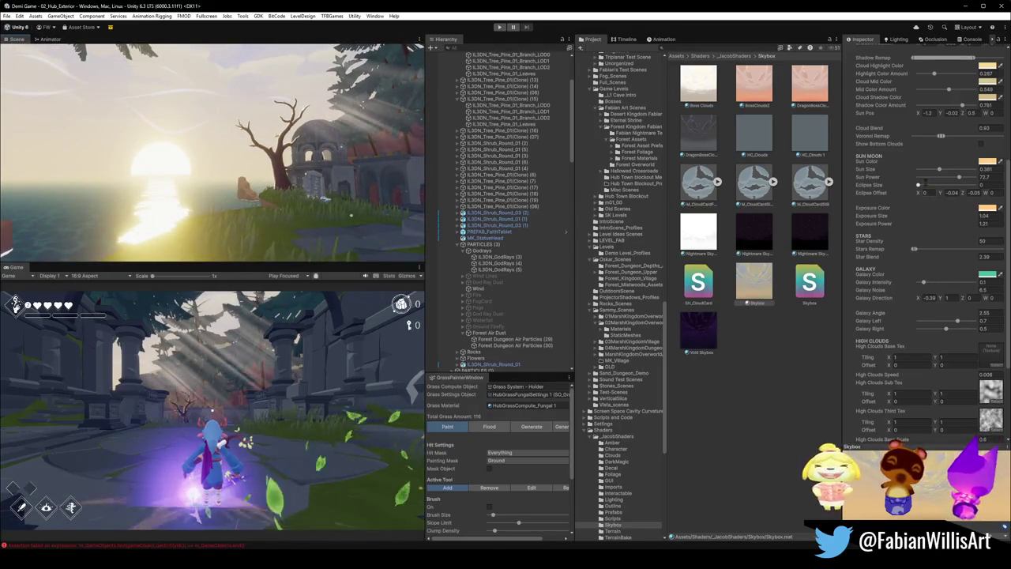
pyautogui.moveTo(940, 169)
pyautogui.mouseDown()
pyautogui.moveTo(952, 171)
pyautogui.moveTo(935, 171)
pyautogui.mouseUp()
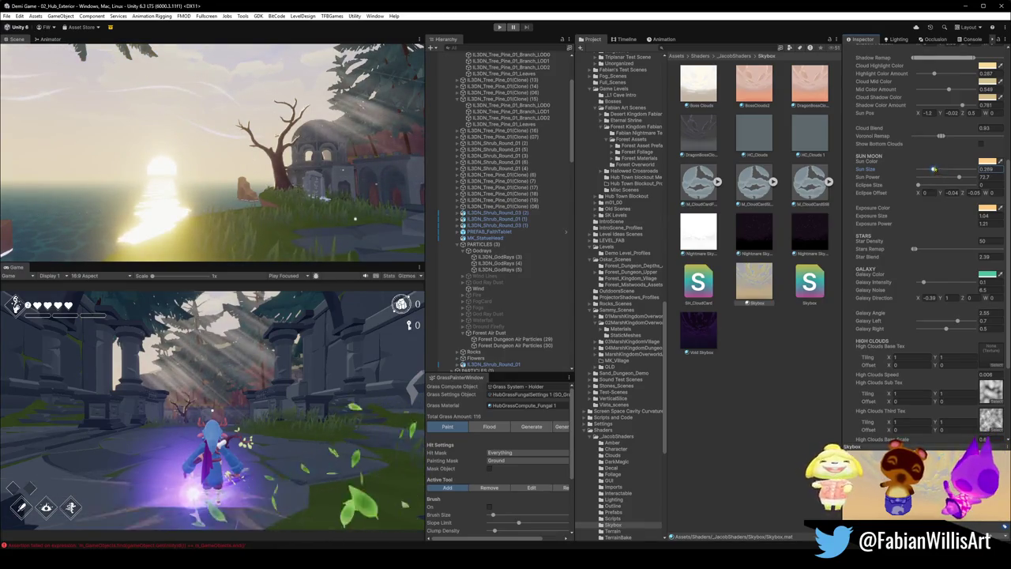
pyautogui.scroll(3, 895, 152)
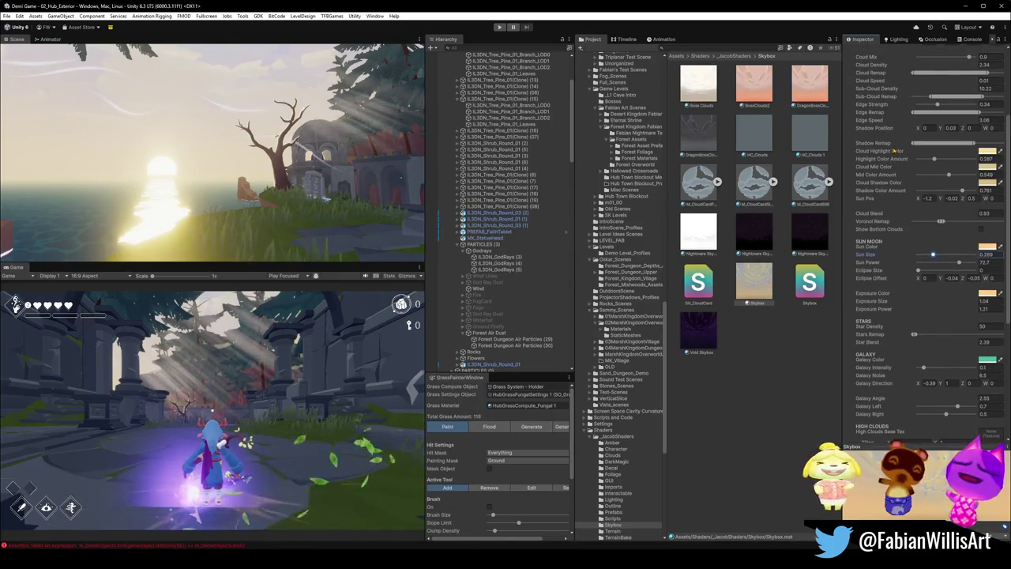
# - Search the Hierarchy for 'dir', expand DIR LIGHTS, and select the Directional Light
pyautogui.scroll(5, 893, 158)
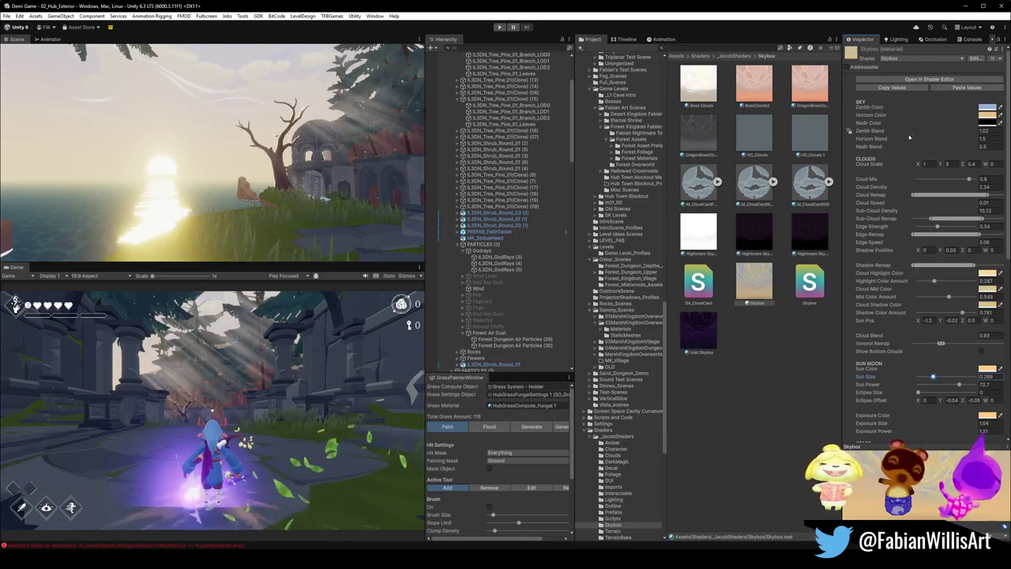
pyautogui.scroll(-10, 909, 138)
pyautogui.scroll(10, 901, 134)
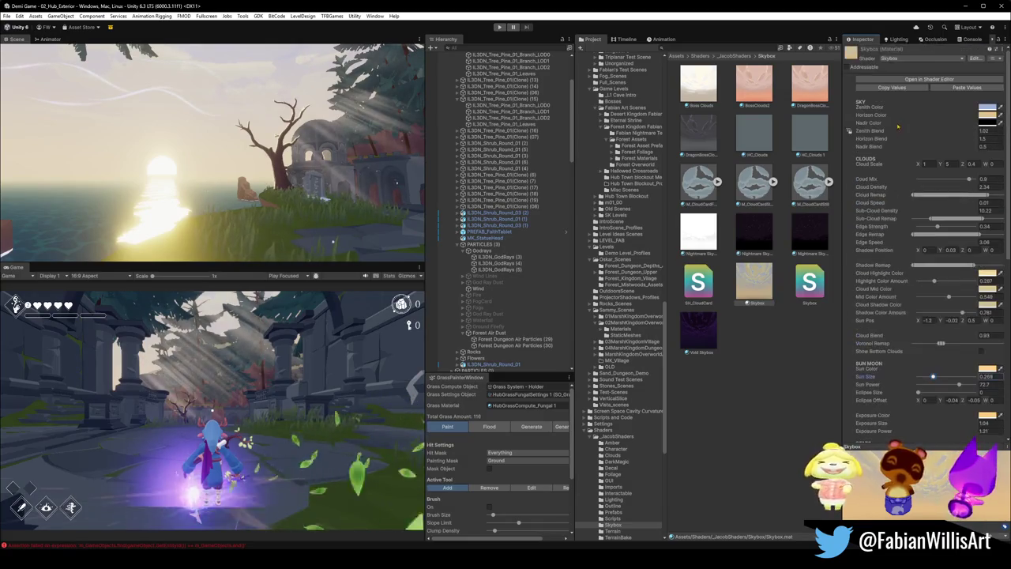
pyautogui.click(519, 125)
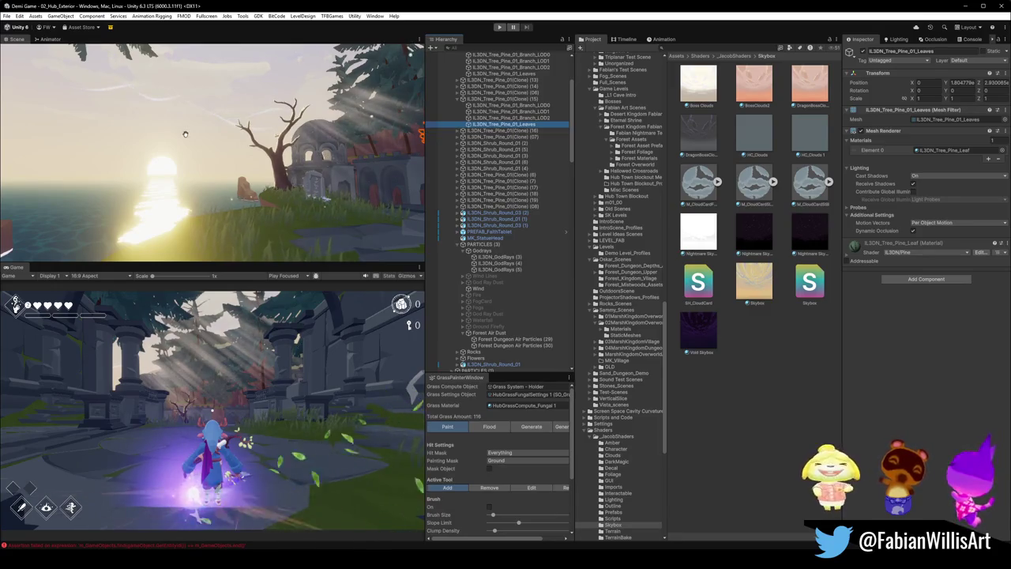
pyautogui.click(486, 48)
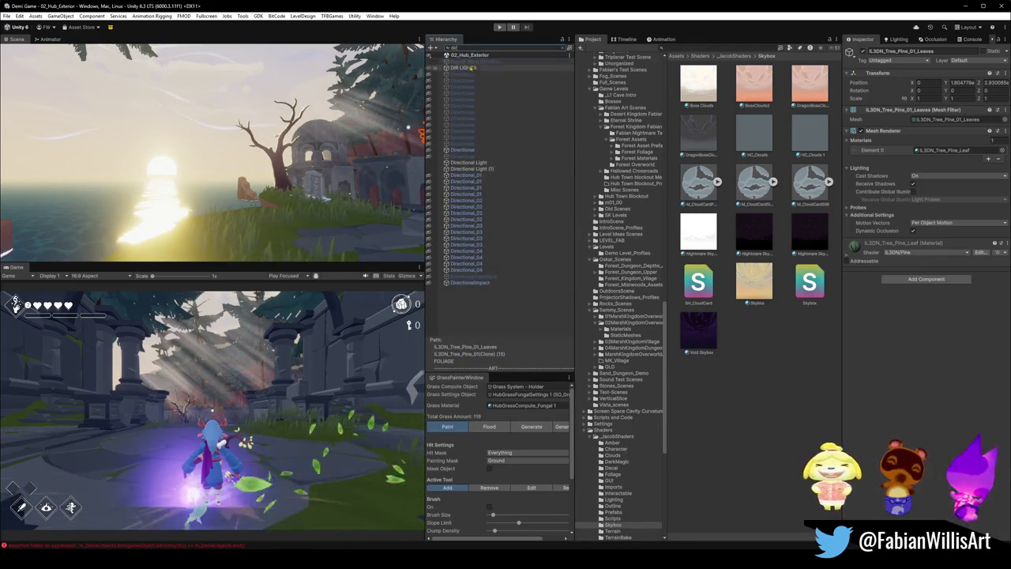
pyautogui.click(466, 67)
pyautogui.click(568, 47)
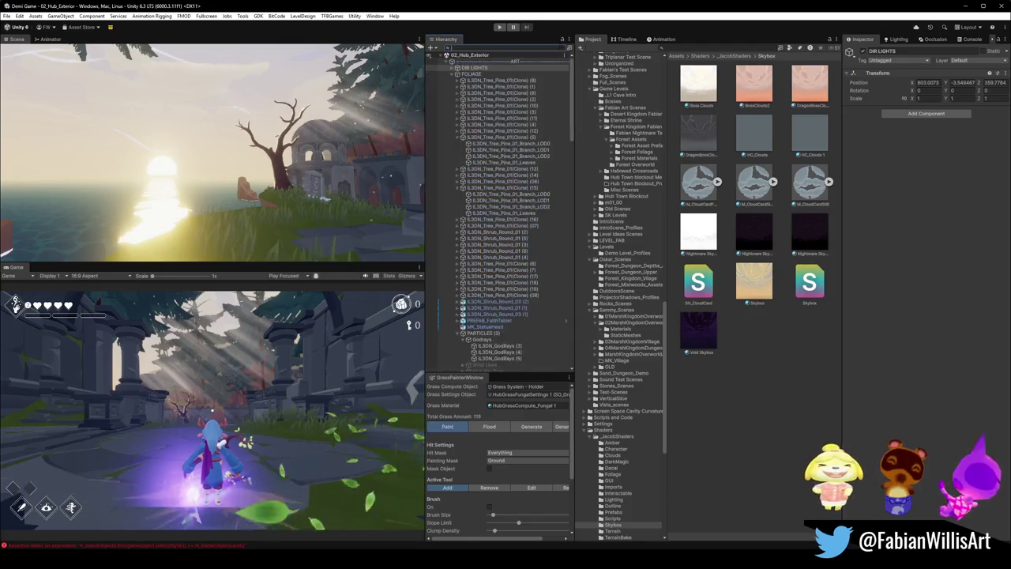
pyautogui.click(456, 68)
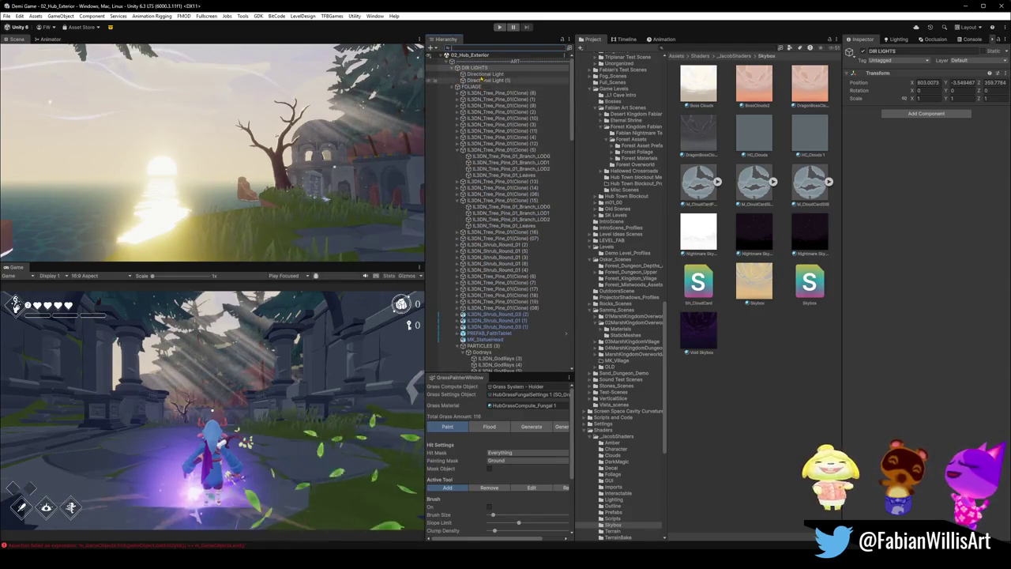
pyautogui.click(485, 73)
# - Try Directional Light X rotations of 19.1 and 45.5, keeping Y at -67.389
pyautogui.moveTo(945, 90); pyautogui.dragTo(937, 95)
pyautogui.hotkey('ctrl', 'z')
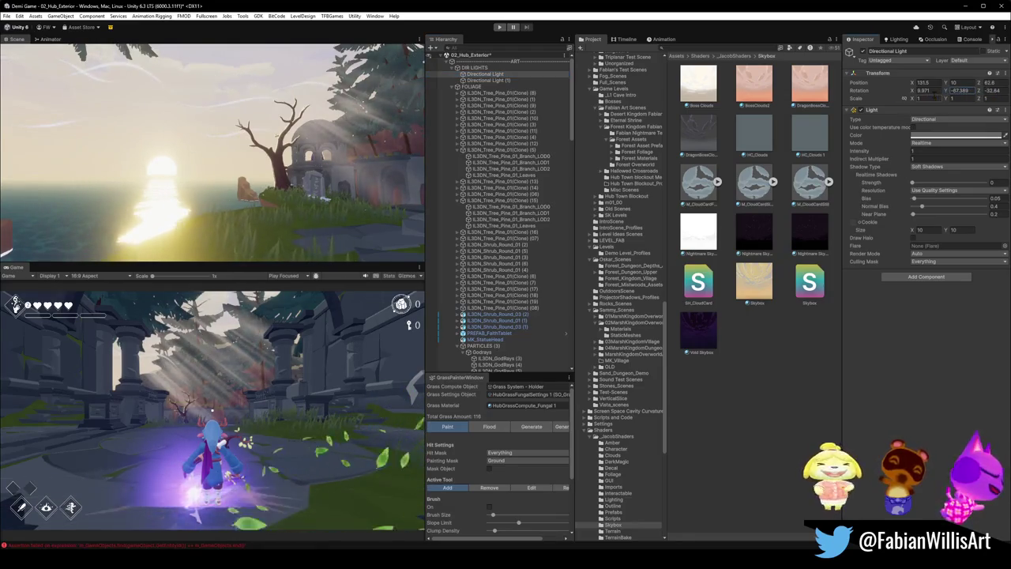
pyautogui.click(922, 90)
pyautogui.write('19.1')
pyautogui.moveTo(924, 99)
pyautogui.mouseDown()
pyautogui.moveTo(969, 98)
pyautogui.moveTo(895, 95)
pyautogui.moveTo(959, 99)
pyautogui.mouseUp()
pyautogui.moveTo(229, 229); pyautogui.dragTo(225, 212)
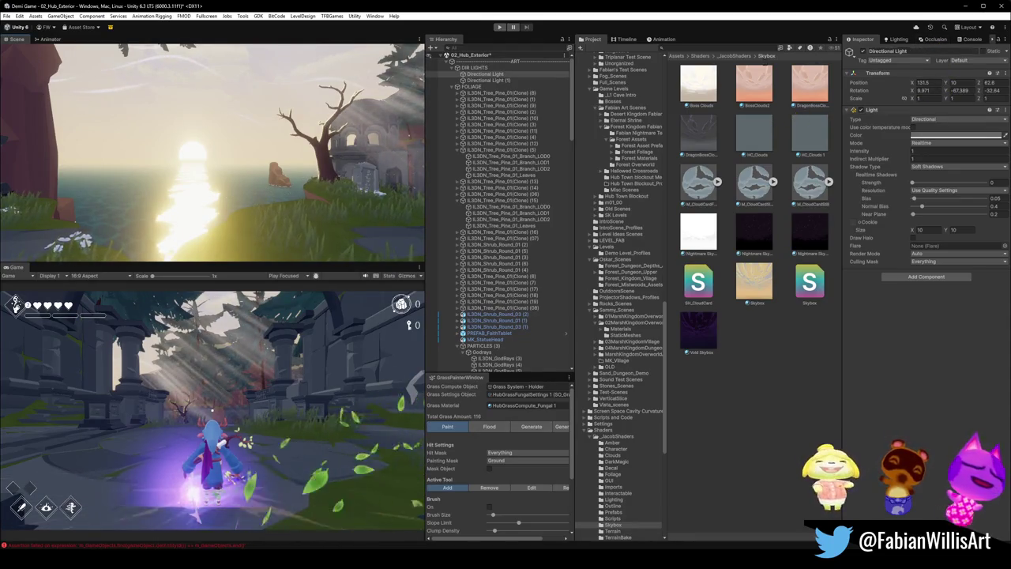
pyautogui.click(490, 80)
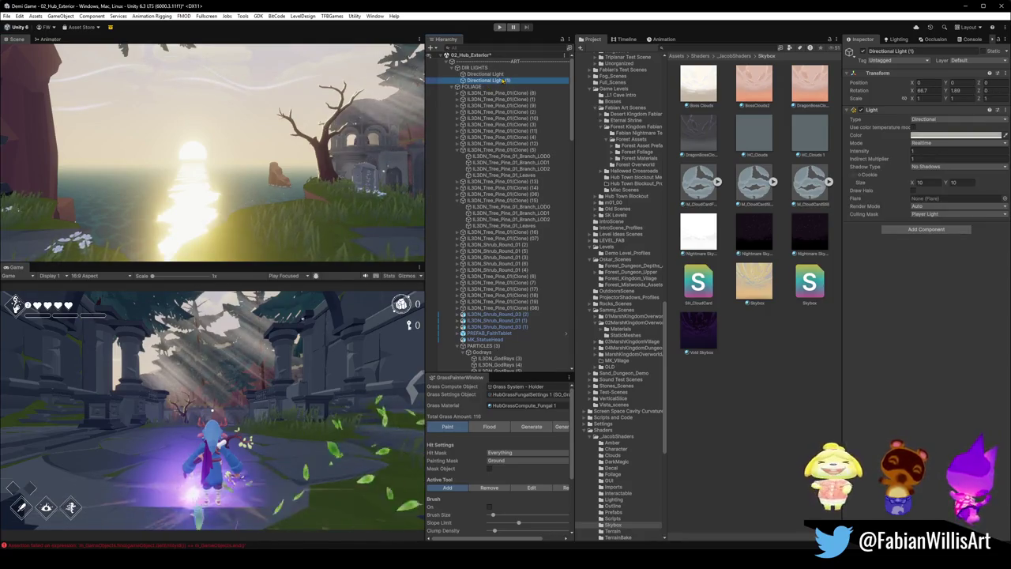
pyautogui.click(896, 39)
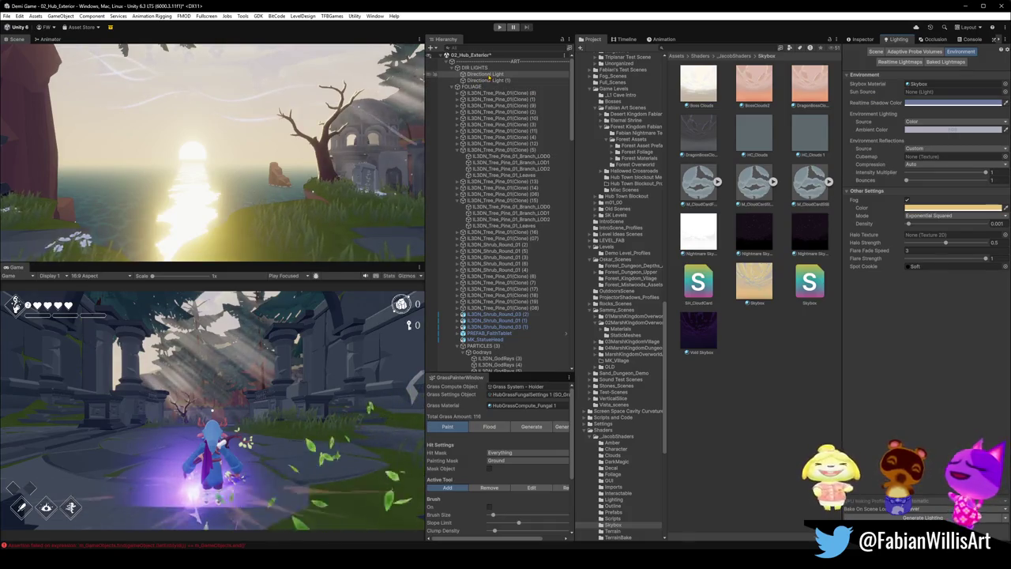
pyautogui.moveTo(486, 74); pyautogui.dragTo(939, 92)
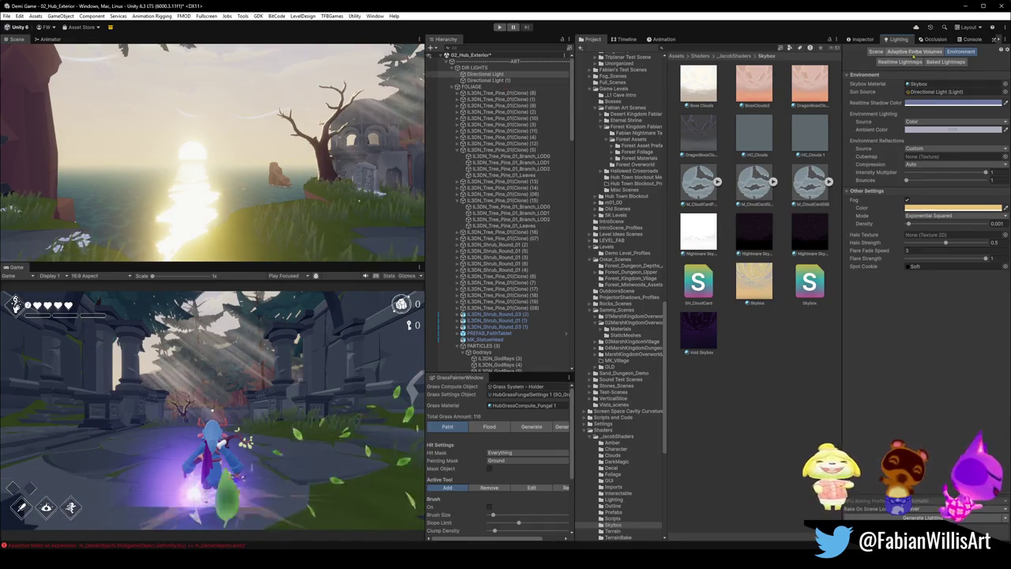
pyautogui.click(862, 40)
pyautogui.moveTo(912, 91); pyautogui.dragTo(920, 90)
pyautogui.hotkey('ctrl', 'z')
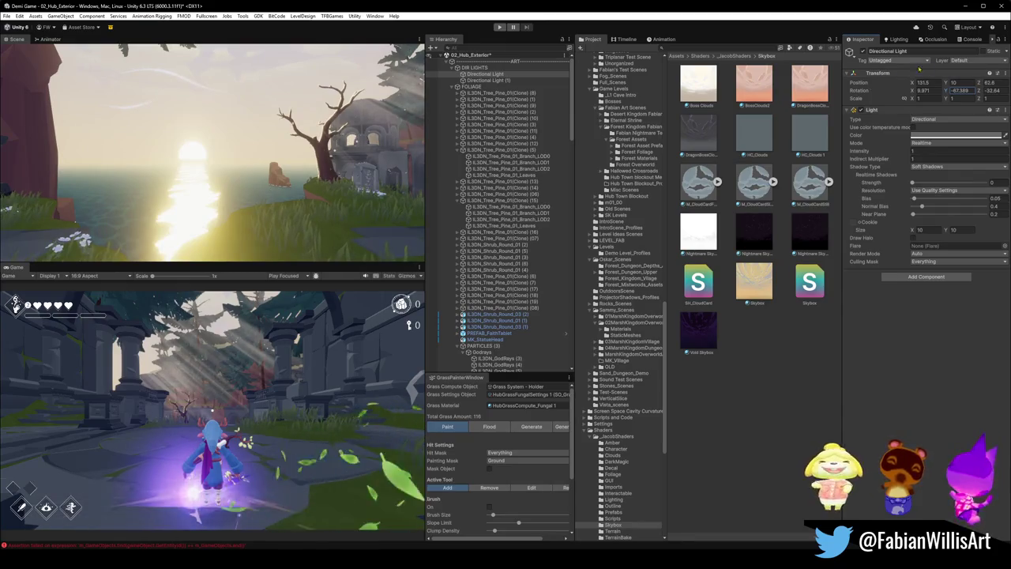
pyautogui.press('Down')
pyautogui.press('Up')
pyautogui.click(545, 225)
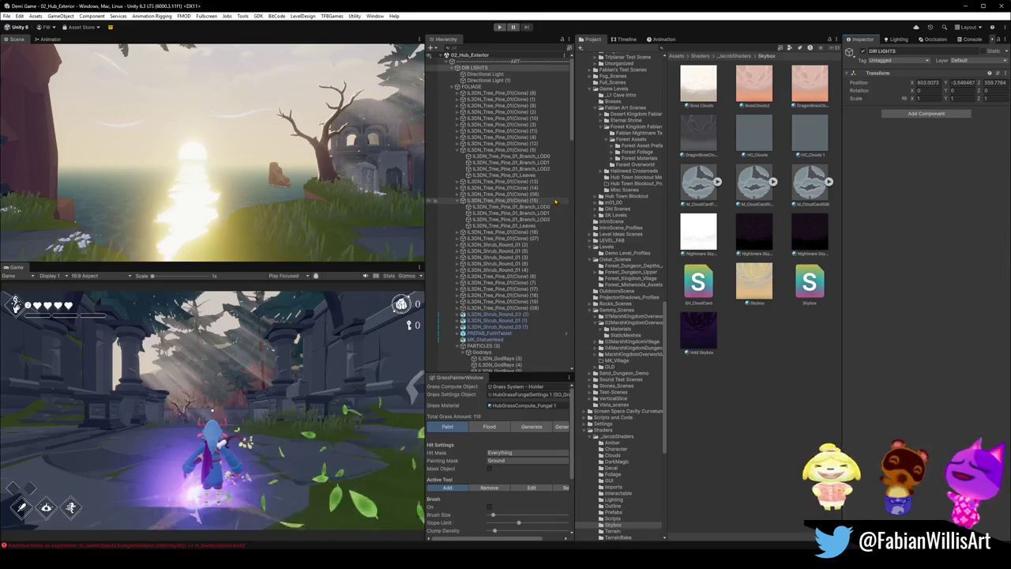
# - Select the Skybox material and scroll through its sky, sun and star properties
pyautogui.click(764, 279)
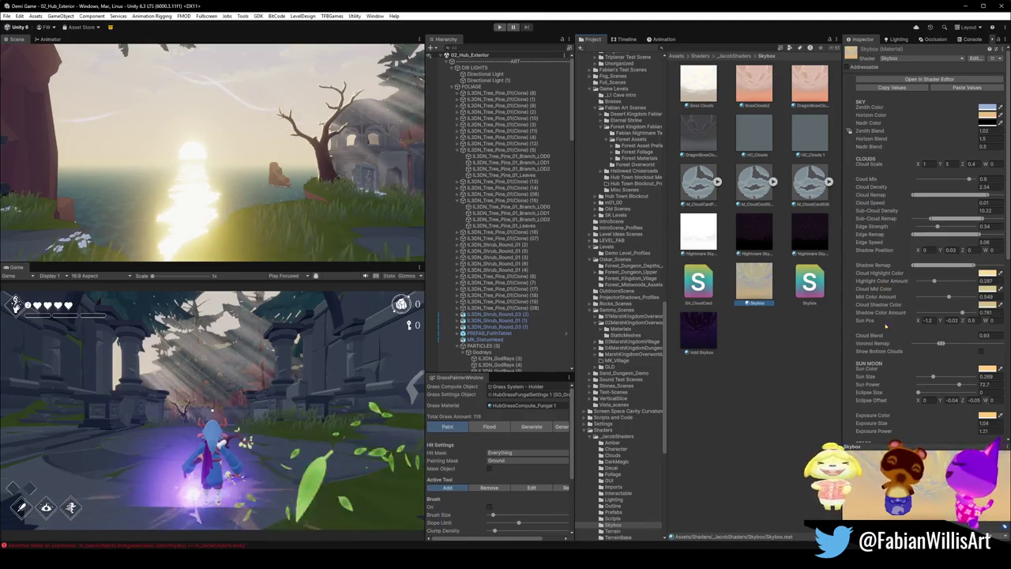
pyautogui.scroll(-1, 874, 385)
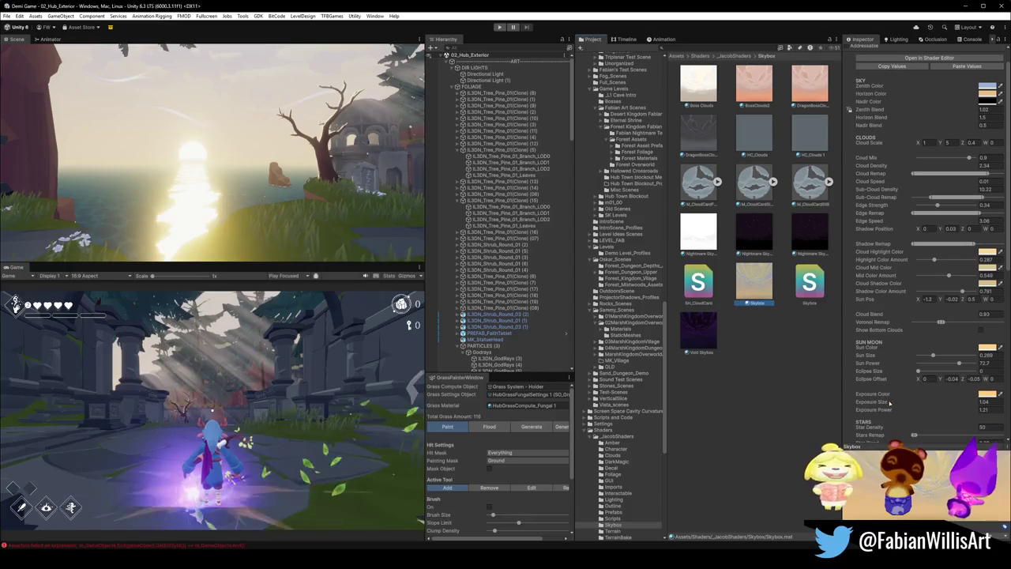
pyautogui.scroll(-3, 893, 428)
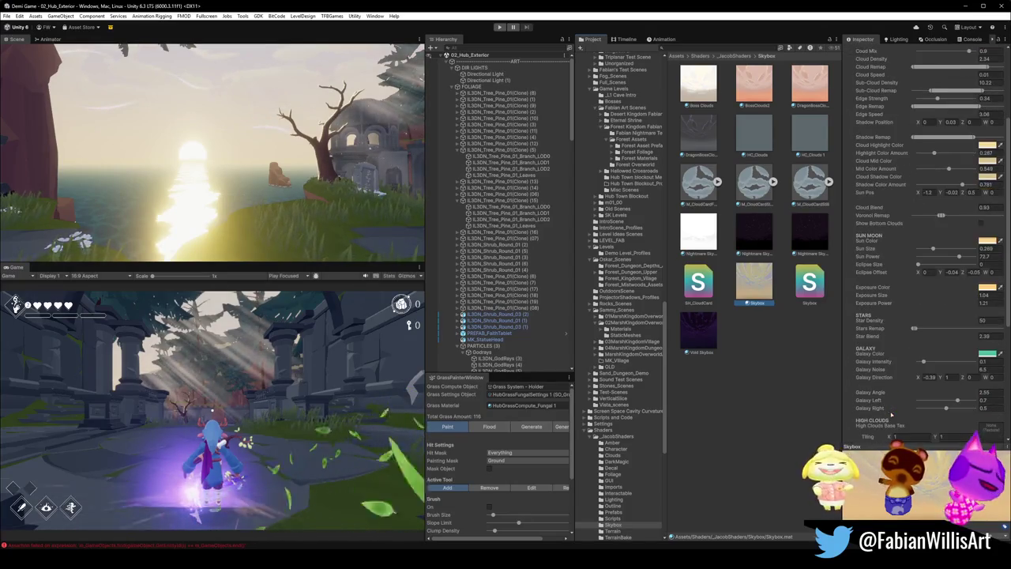
pyautogui.scroll(-5, 891, 409)
pyautogui.scroll(-7, 891, 409)
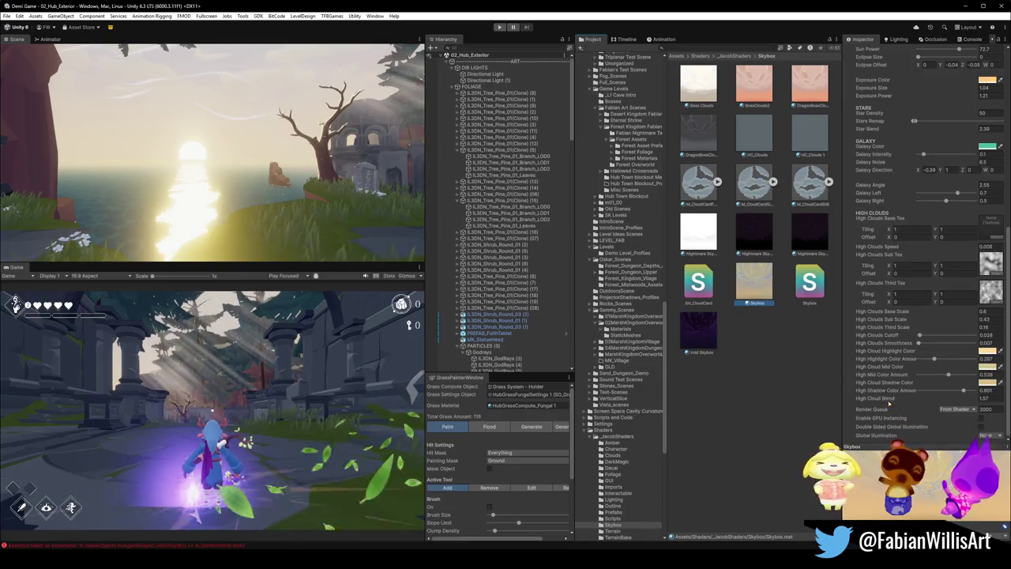
pyautogui.scroll(3, 888, 403)
pyautogui.scroll(4, 869, 263)
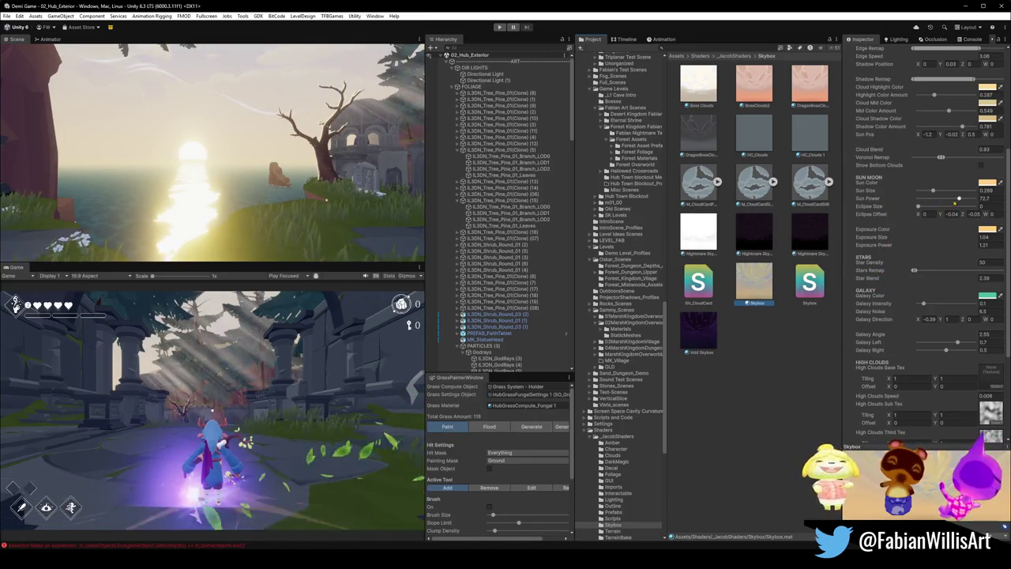
# - Try a larger Eclipse Size and Eclipse Offset, undoing both back to zero
pyautogui.moveTo(919, 206)
pyautogui.mouseDown()
pyautogui.moveTo(954, 211)
pyautogui.moveTo(932, 207)
pyautogui.mouseUp()
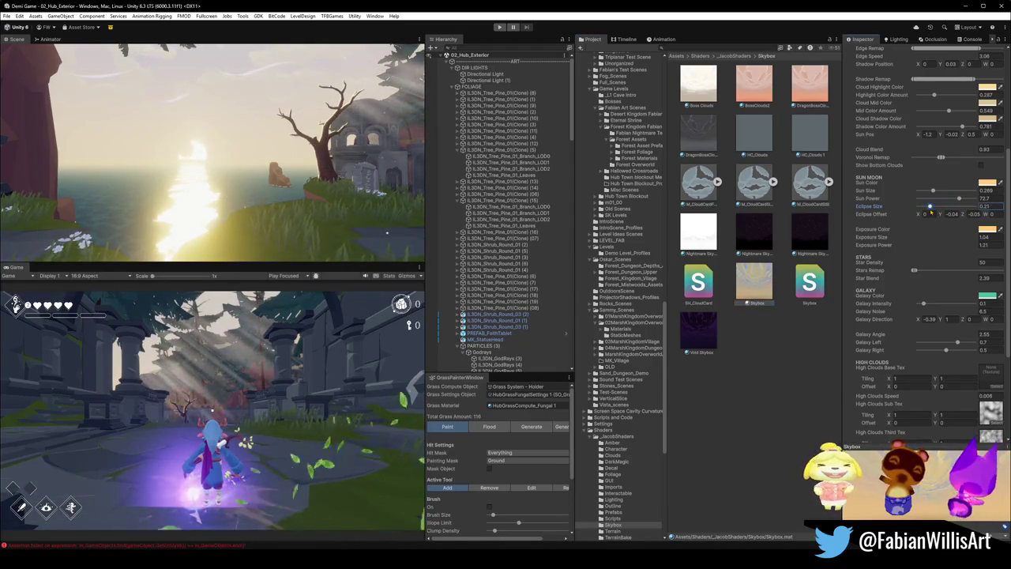
pyautogui.hotkey('ctrl', 'z')
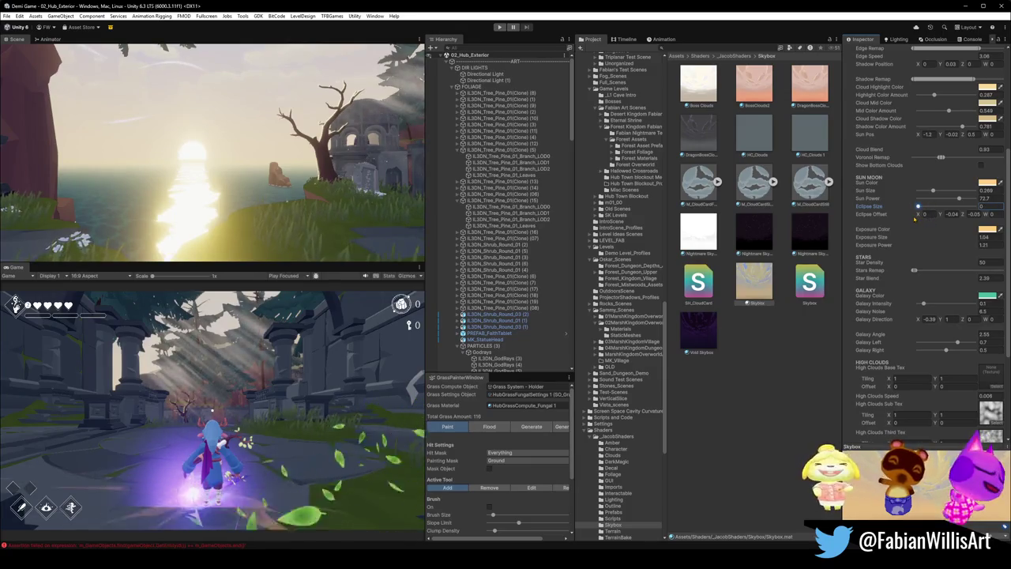
pyautogui.moveTo(921, 213)
pyautogui.mouseDown()
pyautogui.moveTo(977, 225)
pyautogui.moveTo(959, 215)
pyautogui.mouseUp()
pyautogui.hotkey('ctrl', 'z')
pyautogui.hotkey('ctrl', 'z')
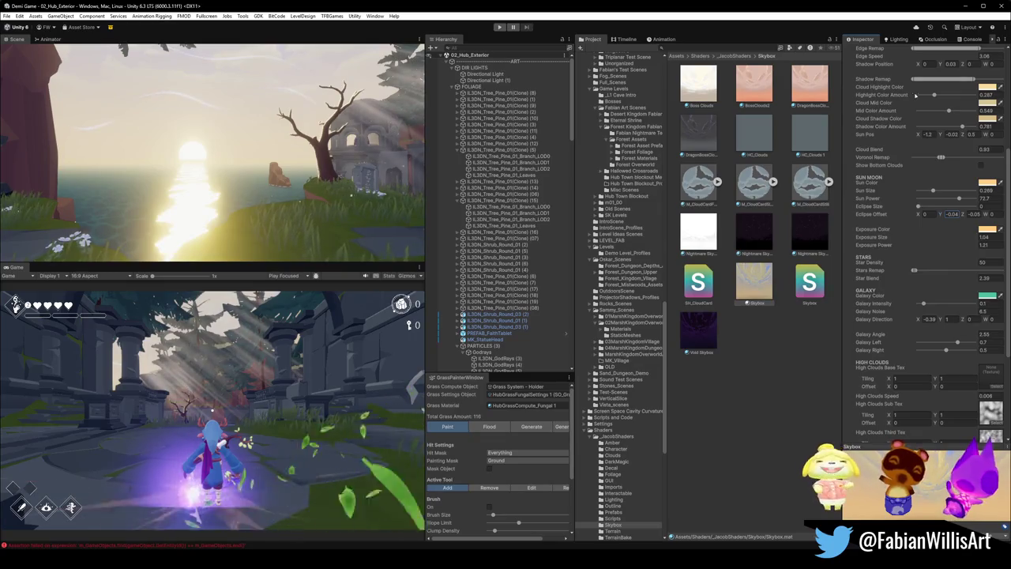
# - Enlarge the skybox sun to Sun Size 0.38
pyautogui.moveTo(871, 190); pyautogui.dragTo(873, 190)
pyautogui.moveTo(875, 190); pyautogui.dragTo(874, 189)
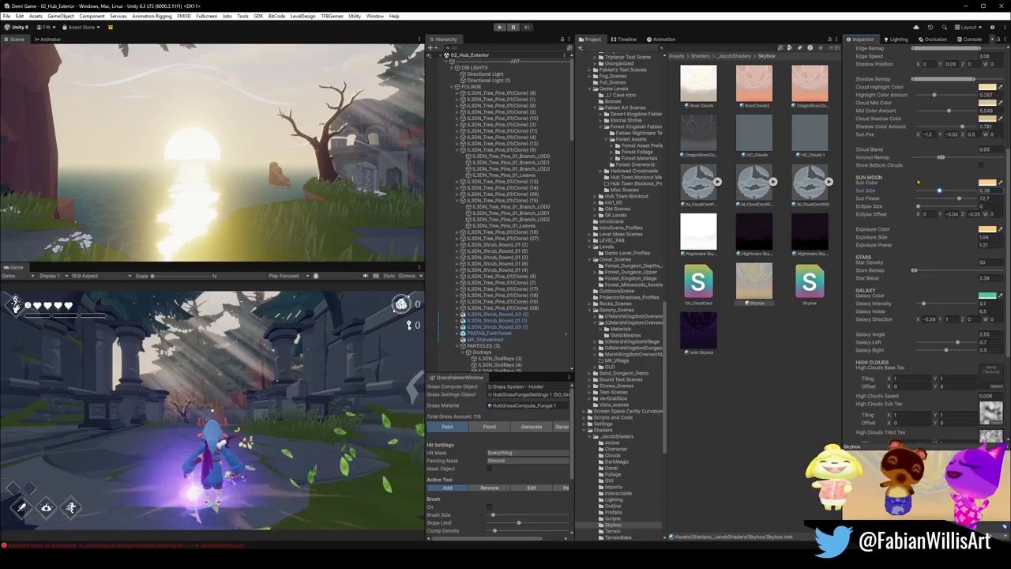
pyautogui.scroll(2, 893, 181)
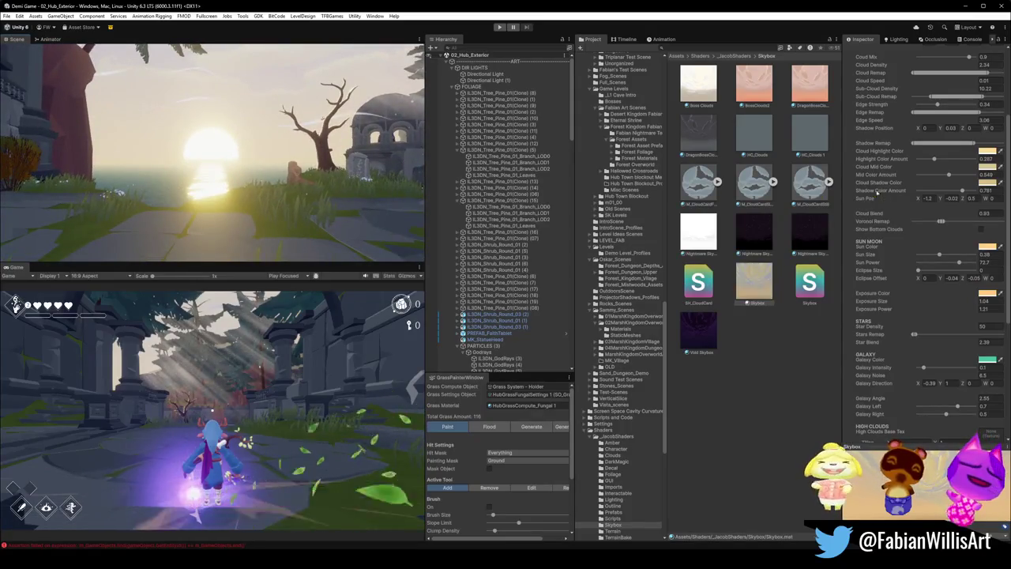
pyautogui.scroll(1, 897, 183)
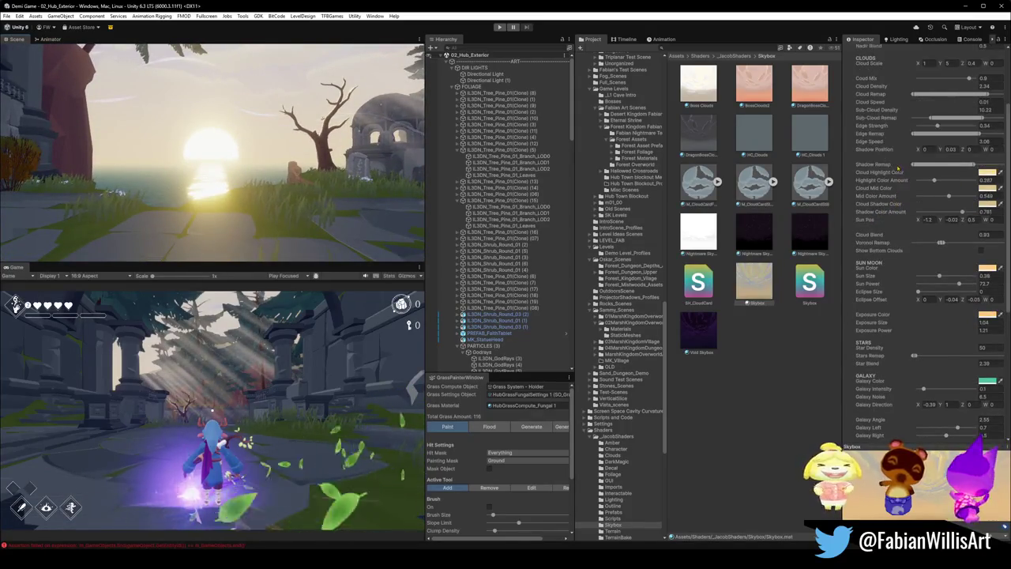
pyautogui.scroll(3, 879, 161)
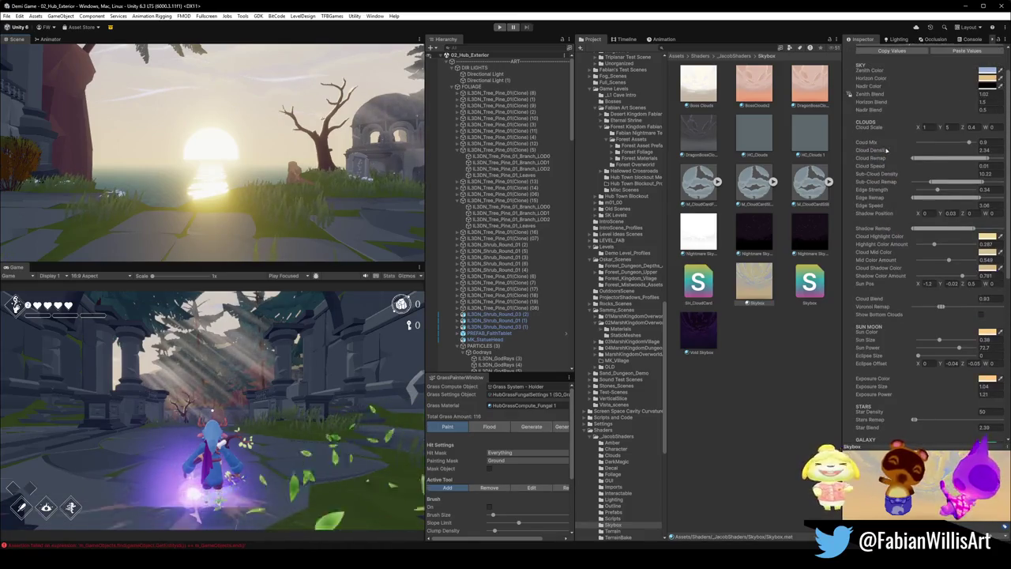
pyautogui.scroll(1, 883, 143)
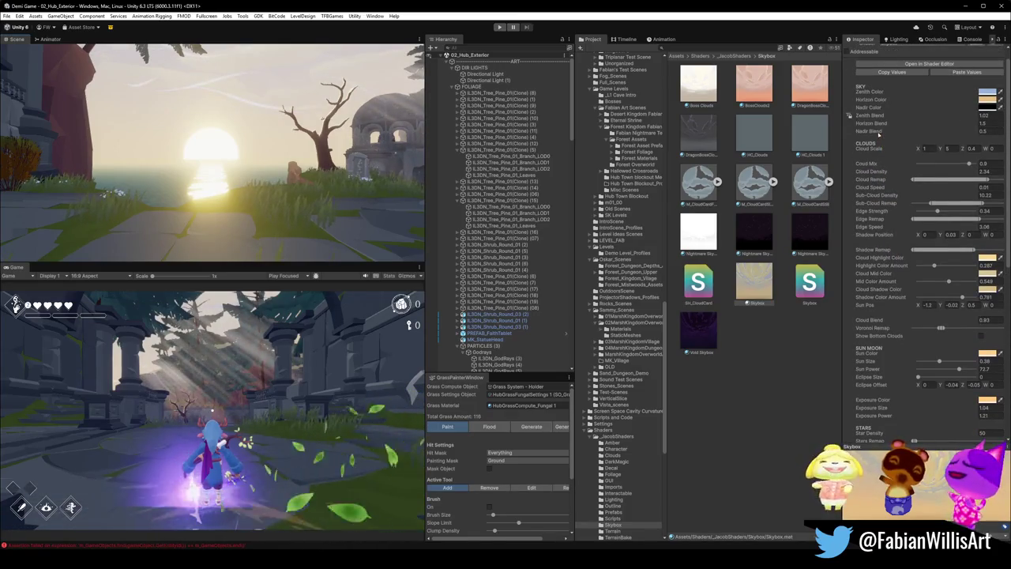
# - Adjust the sky's Nadir Blend and raise Horizon Blend to spread the haze
pyautogui.moveTo(895, 130)
pyautogui.mouseDown()
pyautogui.moveTo(858, 132)
pyautogui.moveTo(1007, 138)
pyautogui.moveTo(78, 150)
pyautogui.moveTo(259, 171)
pyautogui.moveTo(63, 177)
pyautogui.mouseUp()
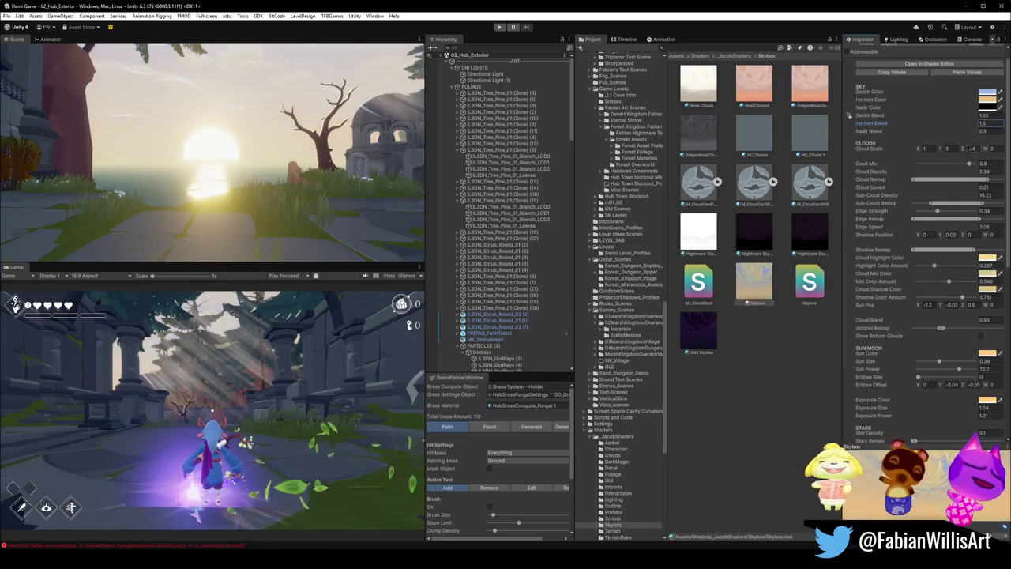
pyautogui.moveTo(874, 125)
pyautogui.mouseDown()
pyautogui.moveTo(903, 131)
pyautogui.moveTo(873, 131)
pyautogui.mouseUp()
pyautogui.moveTo(237, 150)
pyautogui.mouseDown()
pyautogui.moveTo(340, 113)
pyautogui.moveTo(273, 177)
pyautogui.moveTo(319, 181)
pyautogui.moveTo(313, 202)
pyautogui.mouseUp()
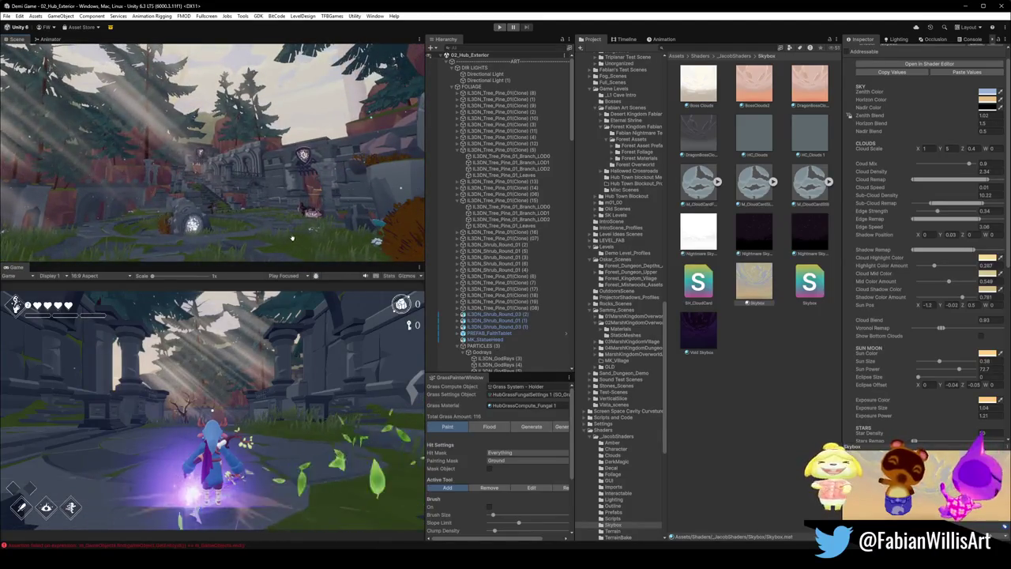
# - Orbit back to the sunset sea and set the sky's Zenith Blend to 1.02 and Cloud Mix to 0.9
pyautogui.moveTo(332, 215)
pyautogui.mouseDown()
pyautogui.moveTo(184, 210)
pyautogui.moveTo(278, 197)
pyautogui.moveTo(270, 202)
pyautogui.moveTo(358, 222)
pyautogui.mouseUp()
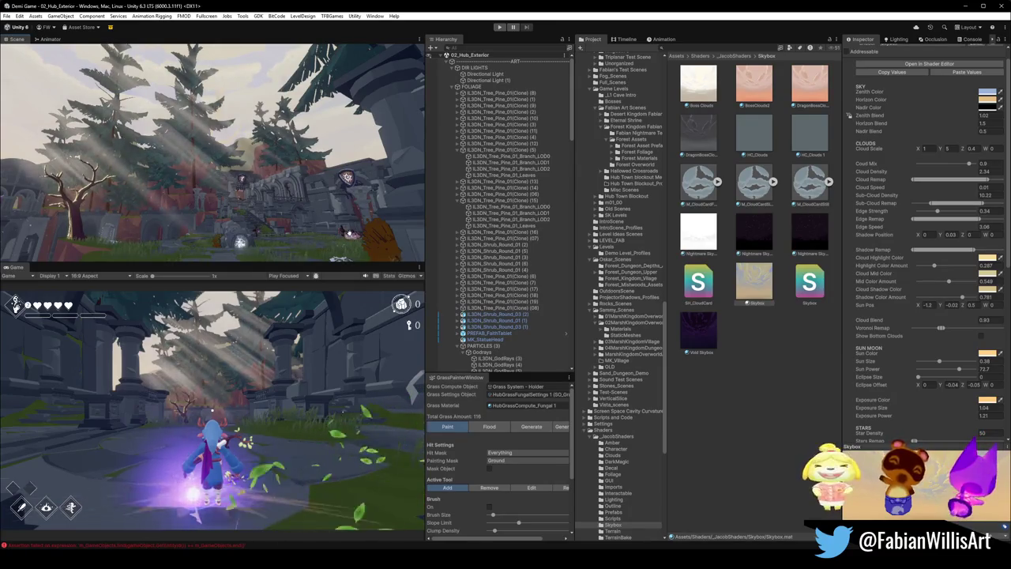
pyautogui.moveTo(342, 195); pyautogui.dragTo(182, 228)
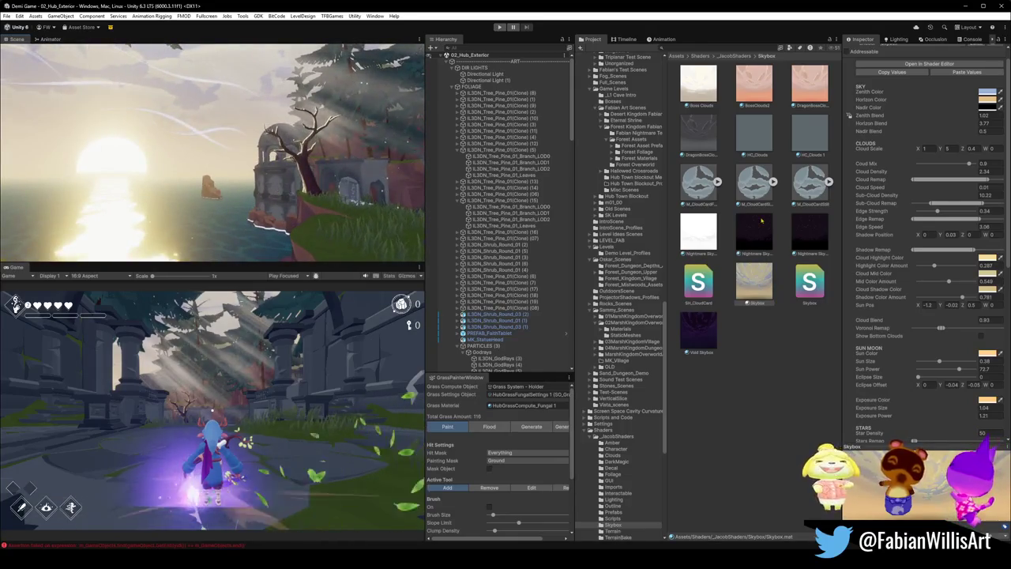
pyautogui.moveTo(877, 115)
pyautogui.mouseDown()
pyautogui.moveTo(887, 115)
pyautogui.moveTo(874, 117)
pyautogui.mouseUp()
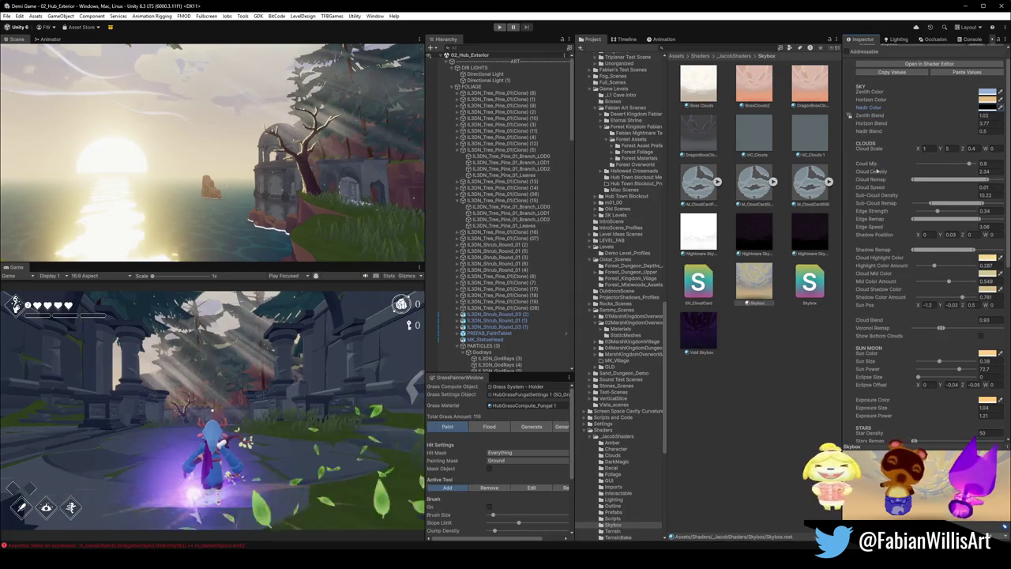
pyautogui.moveTo(872, 163)
pyautogui.mouseDown()
pyautogui.moveTo(859, 162)
pyautogui.moveTo(889, 165)
pyautogui.moveTo(879, 163)
pyautogui.mouseUp()
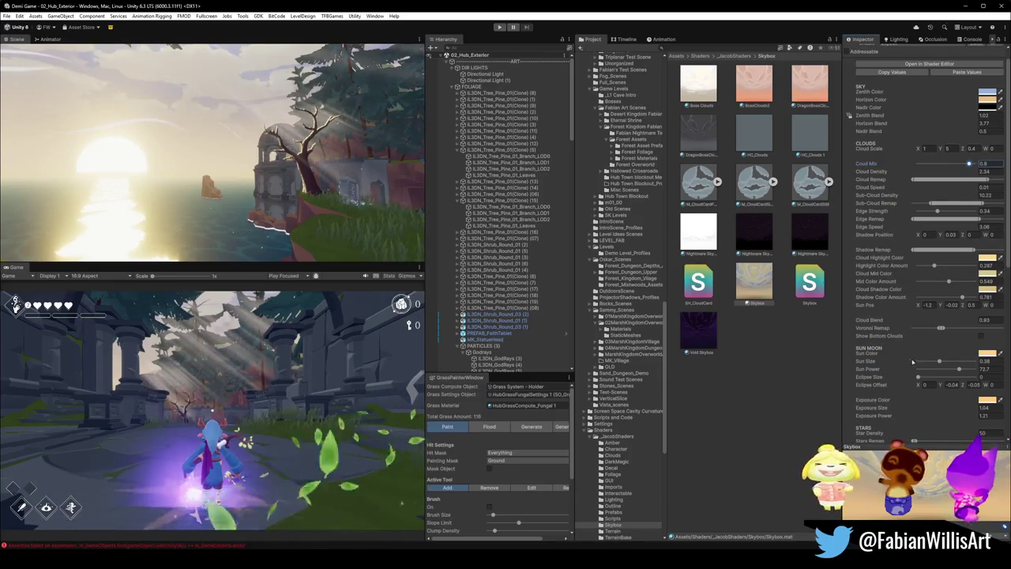
pyautogui.scroll(-3, 874, 428)
pyautogui.scroll(-6, 875, 428)
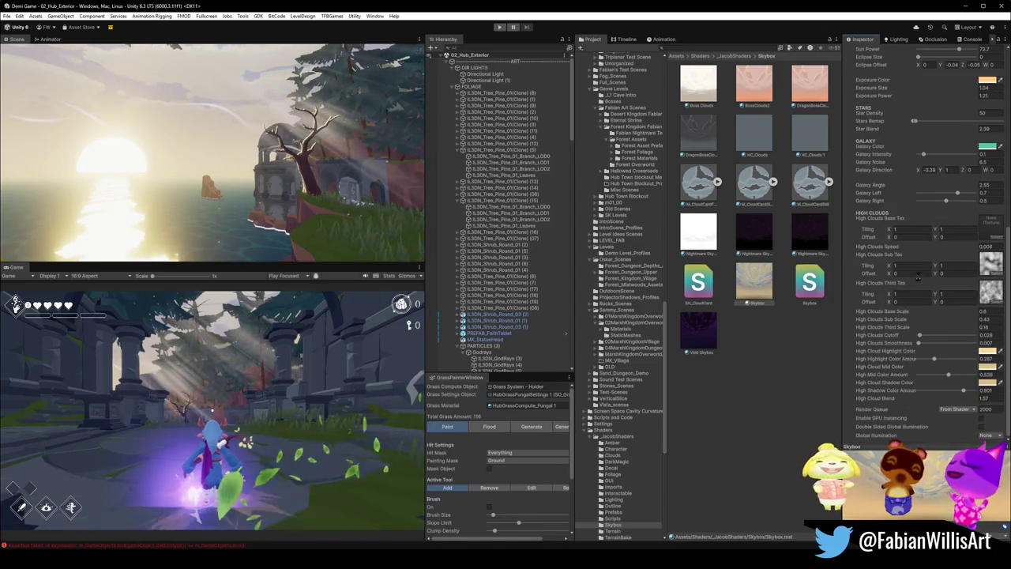
pyautogui.click(896, 39)
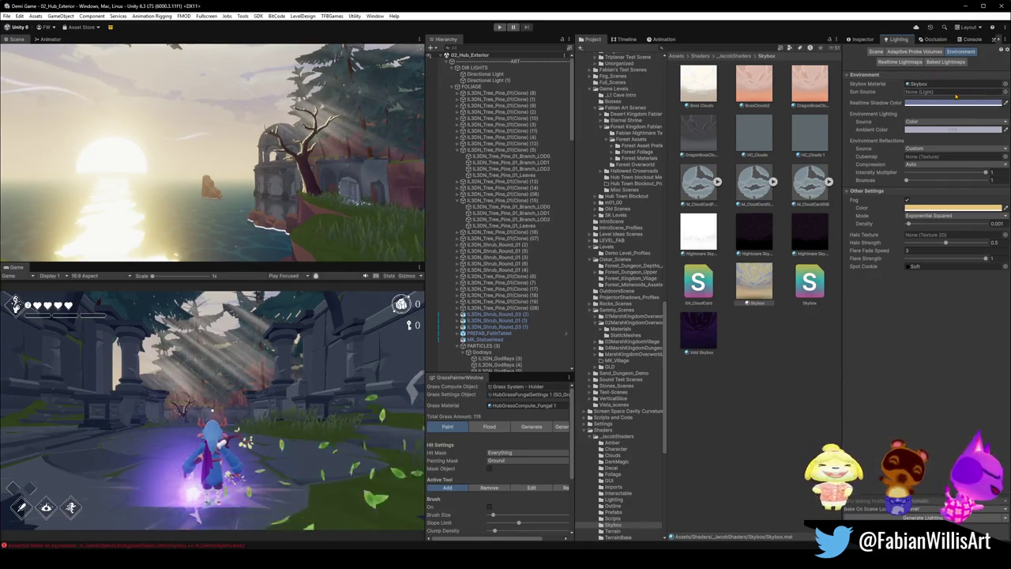
pyautogui.click(936, 130)
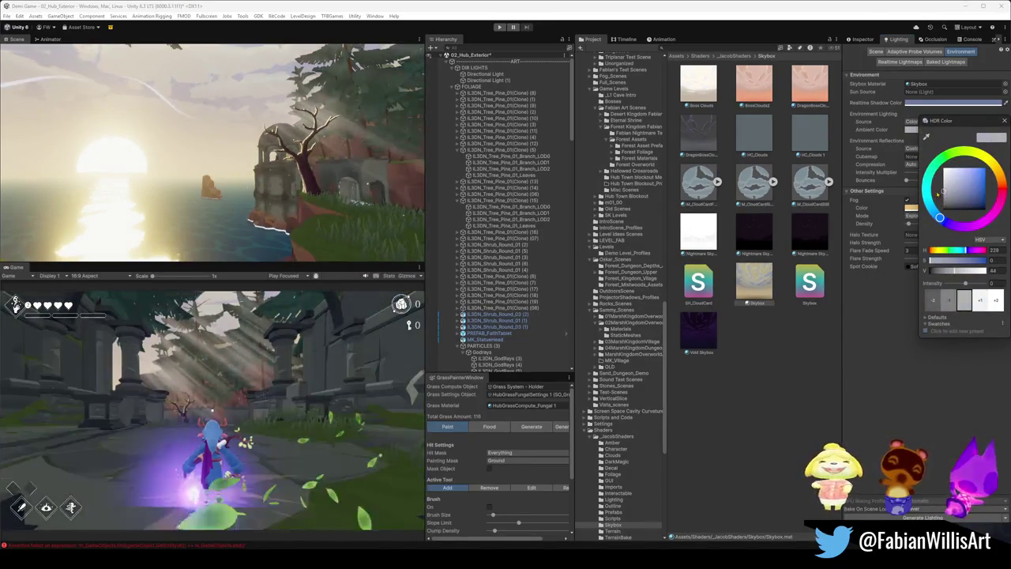
pyautogui.moveTo(958, 188); pyautogui.dragTo(941, 197)
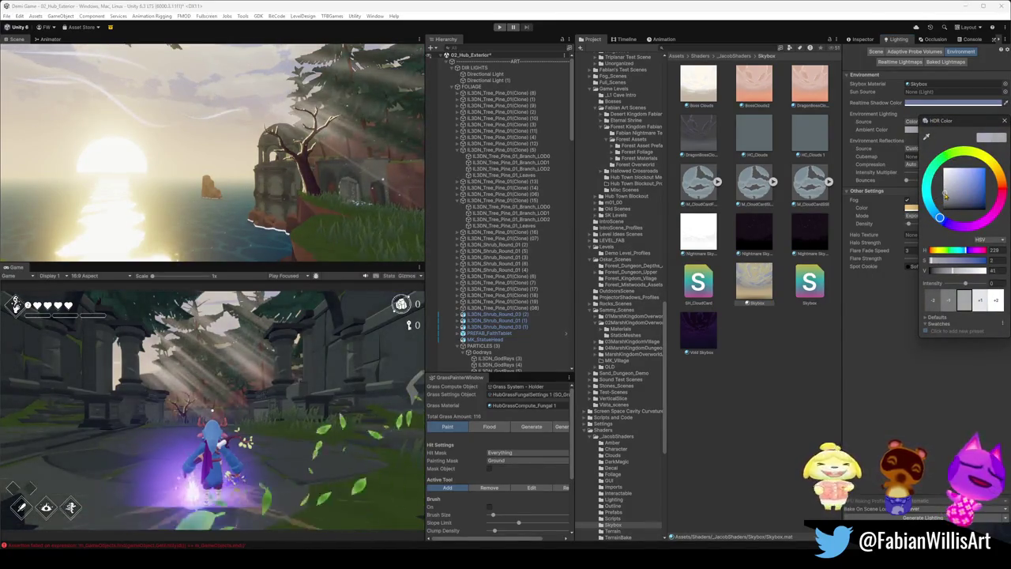
pyautogui.click(965, 111)
pyautogui.click(937, 129)
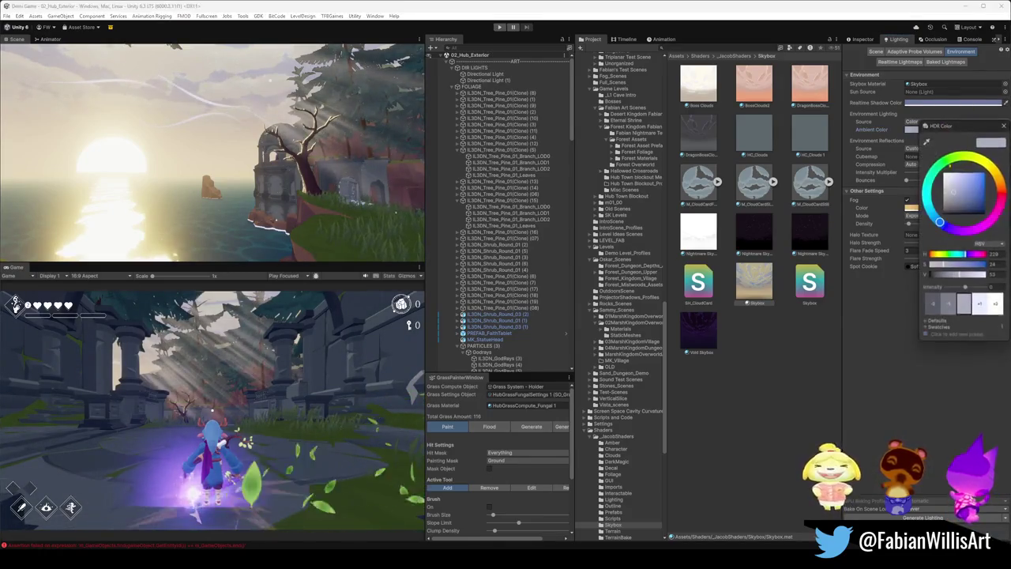
pyautogui.moveTo(952, 190); pyautogui.dragTo(951, 197)
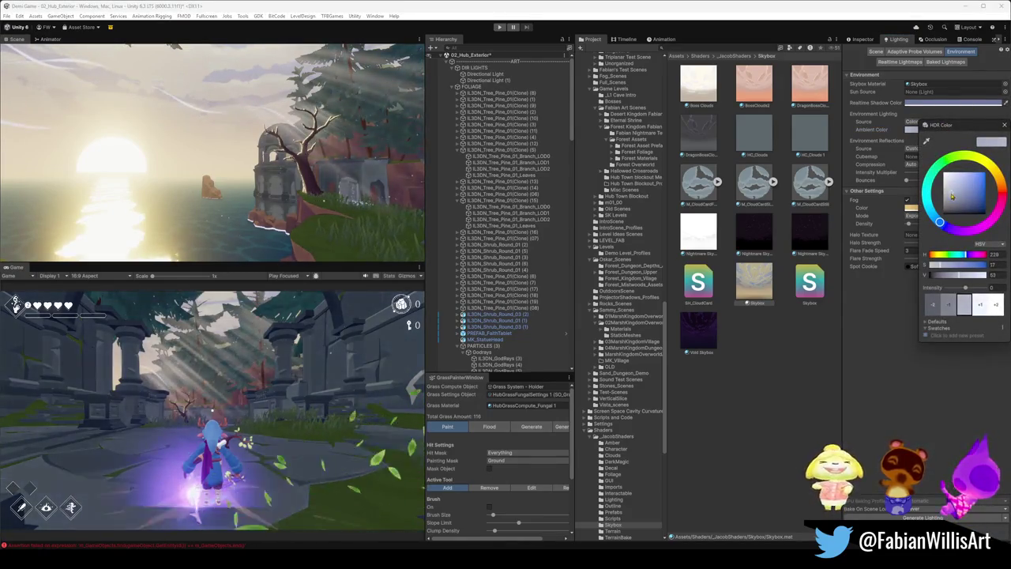
pyautogui.click(270, 135)
pyautogui.press('f')
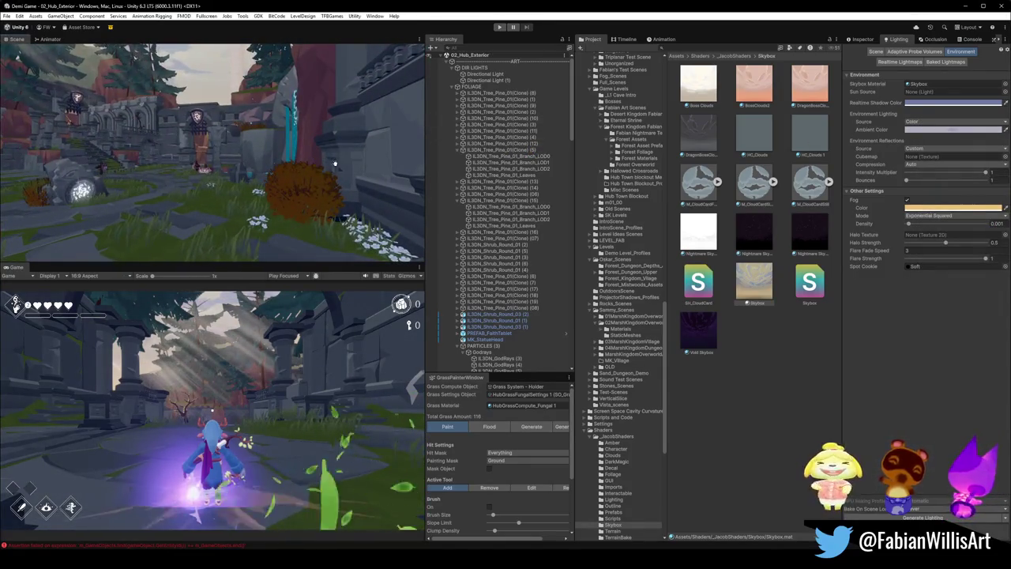
pyautogui.click(929, 131)
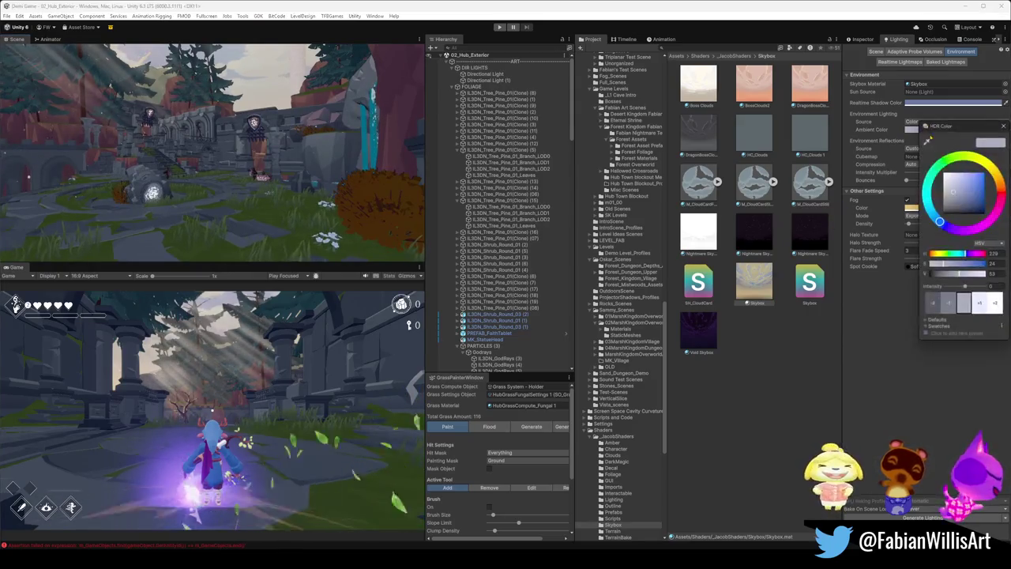
pyautogui.moveTo(939, 221)
pyautogui.mouseDown()
pyautogui.moveTo(958, 230)
pyautogui.moveTo(933, 209)
pyautogui.moveTo(965, 158)
pyautogui.moveTo(983, 160)
pyautogui.moveTo(1001, 186)
pyautogui.mouseUp()
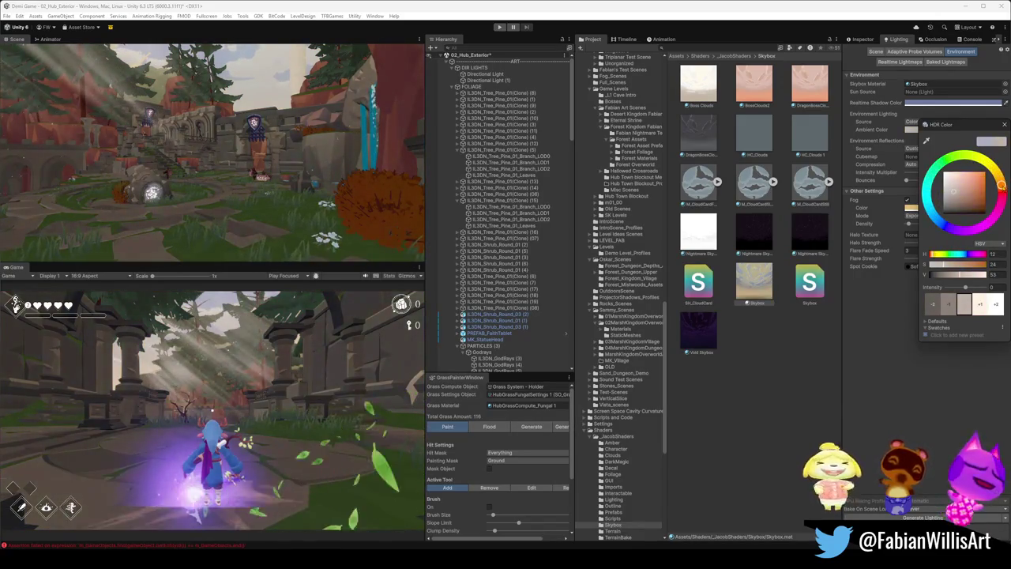
pyautogui.moveTo(268, 173); pyautogui.dragTo(293, 182)
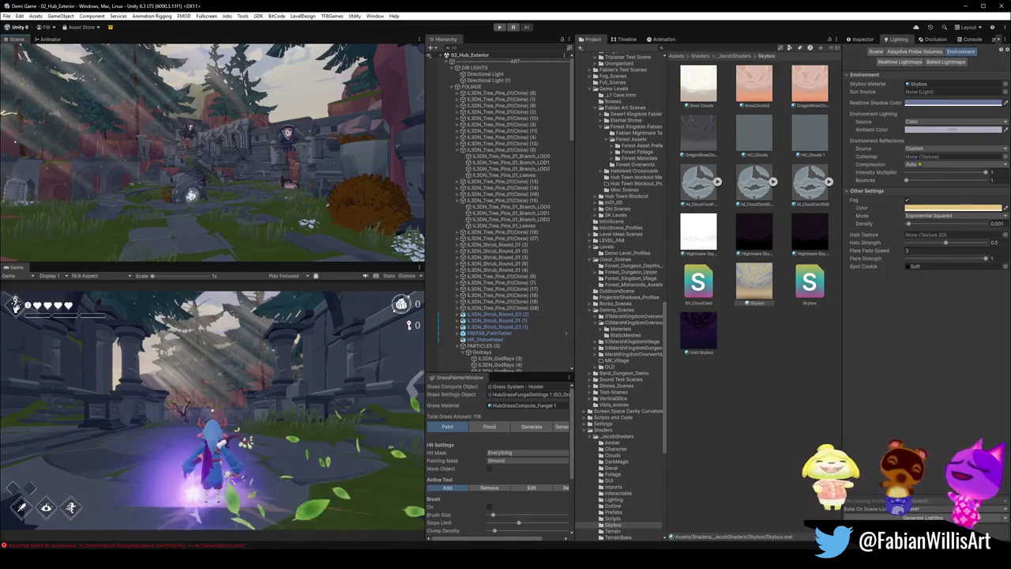
pyautogui.click(948, 129)
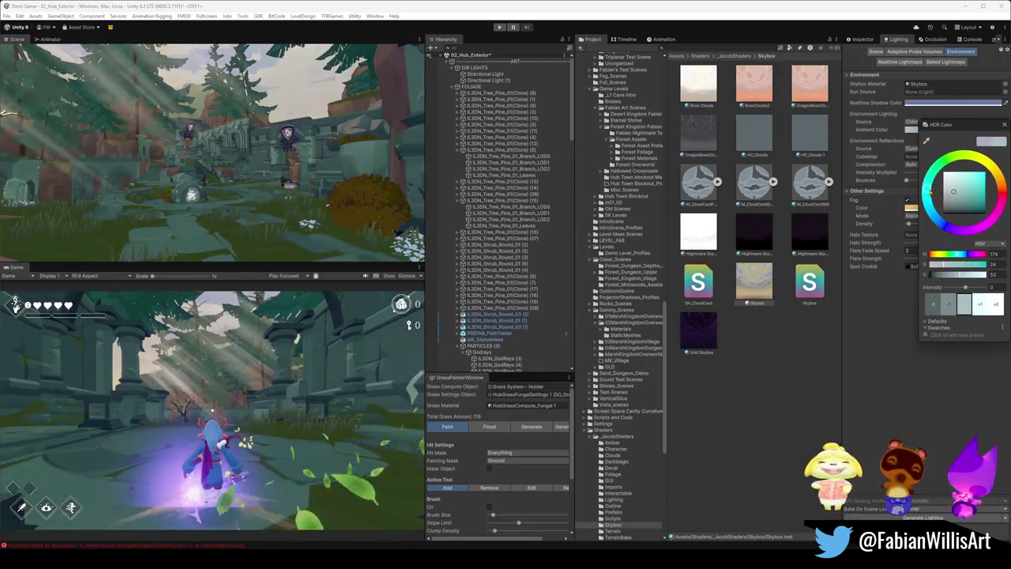
pyautogui.moveTo(935, 214)
pyautogui.mouseDown()
pyautogui.moveTo(969, 230)
pyautogui.moveTo(947, 226)
pyautogui.moveTo(926, 190)
pyautogui.moveTo(941, 228)
pyautogui.mouseUp()
pyautogui.click(924, 149)
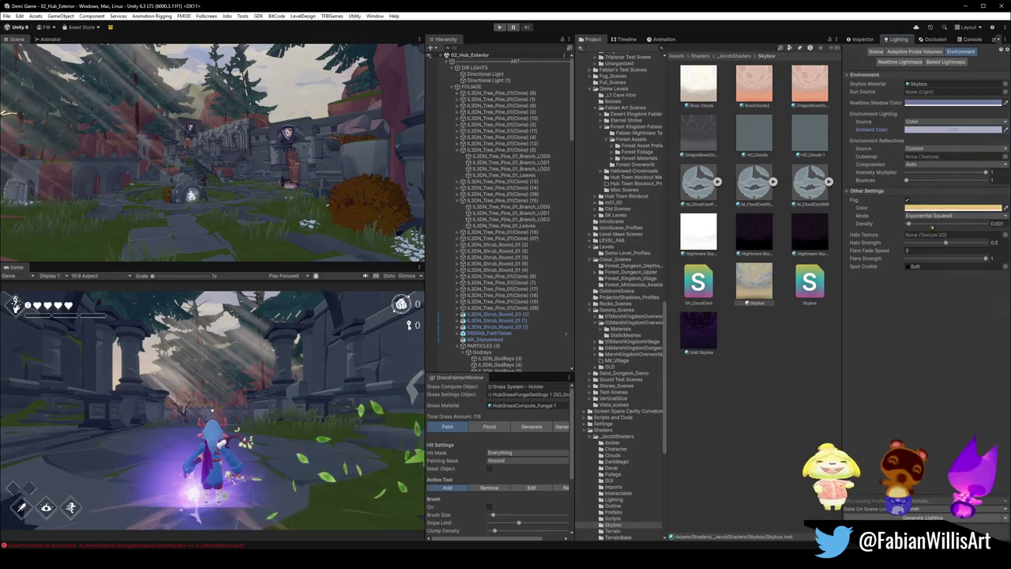
pyautogui.click(927, 132)
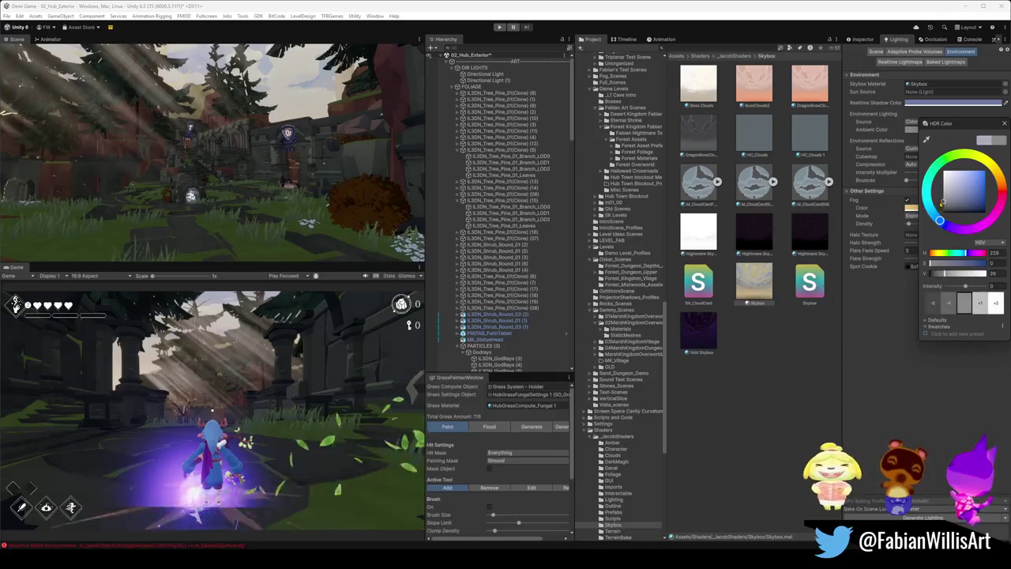
pyautogui.moveTo(936, 199); pyautogui.dragTo(932, 148)
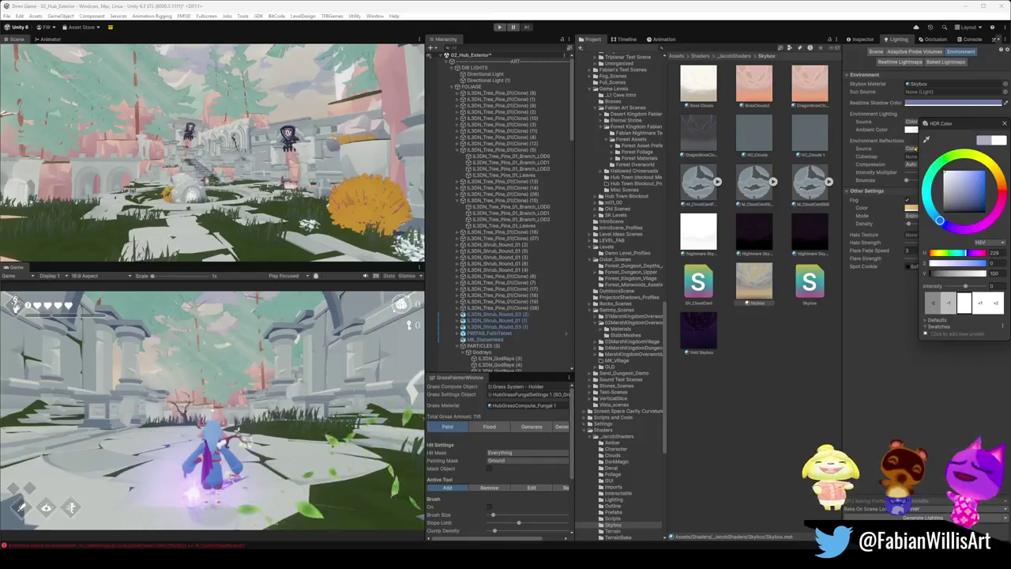
pyautogui.press('Escape')
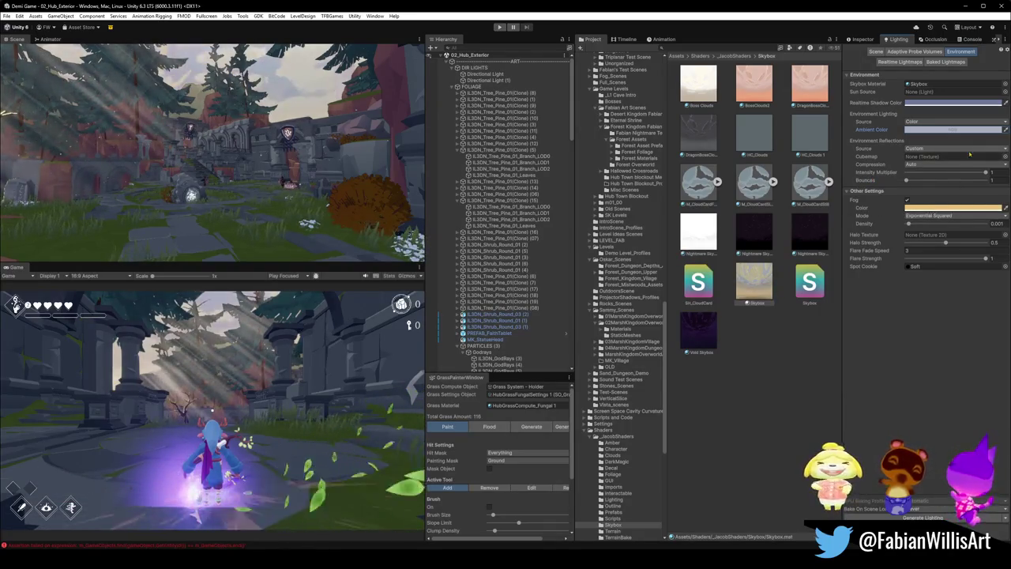
pyautogui.click(906, 201)
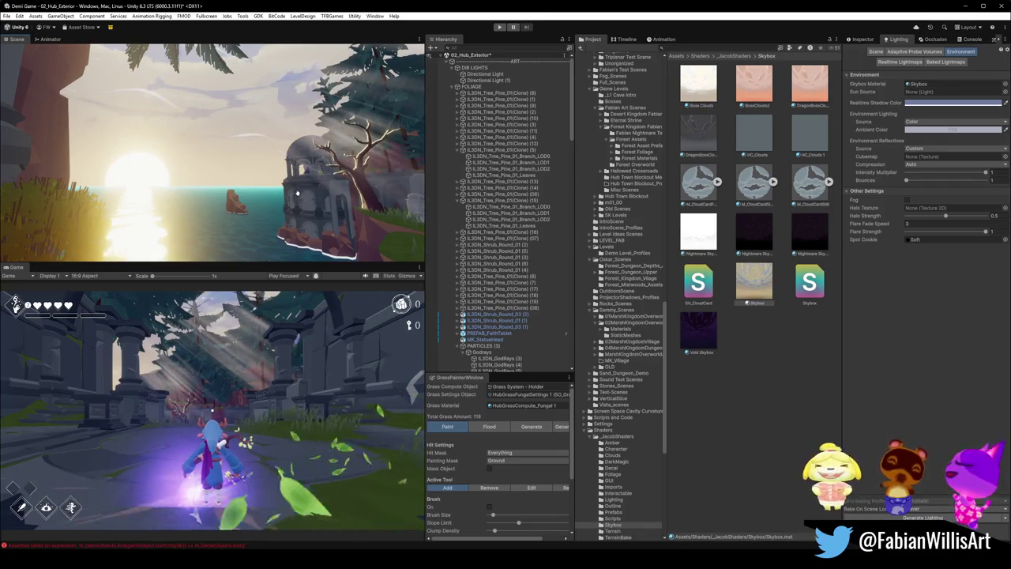
# - Try lighter, off-white fog colours in the Lighting window while viewing the ruins
pyautogui.moveTo(253, 207)
pyautogui.mouseDown()
pyautogui.moveTo(394, 193)
pyautogui.moveTo(407, 175)
pyautogui.mouseUp()
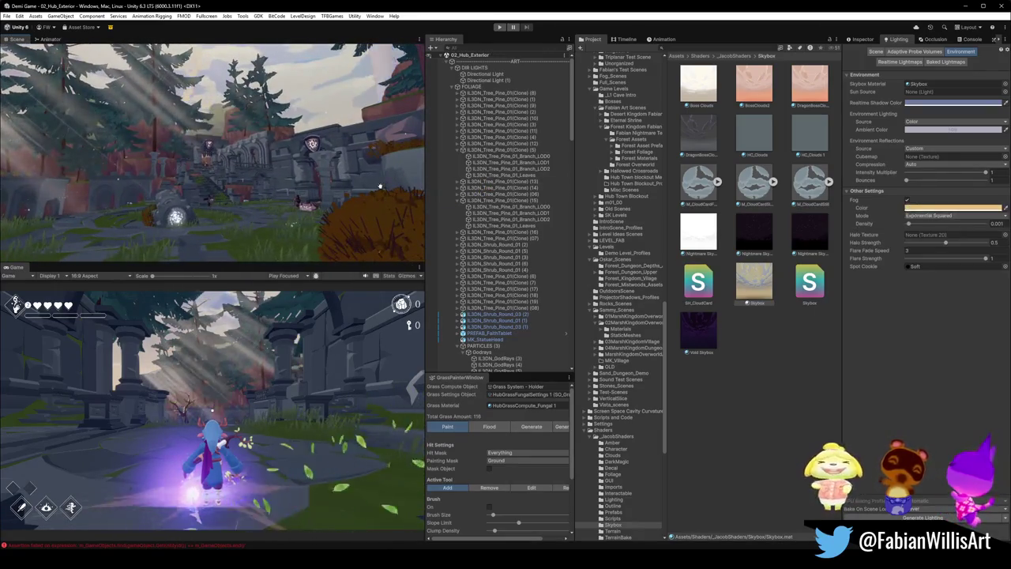
pyautogui.click(928, 207)
pyautogui.moveTo(932, 278)
pyautogui.mouseDown()
pyautogui.moveTo(936, 235)
pyautogui.moveTo(913, 225)
pyautogui.mouseUp()
pyautogui.click(904, 224)
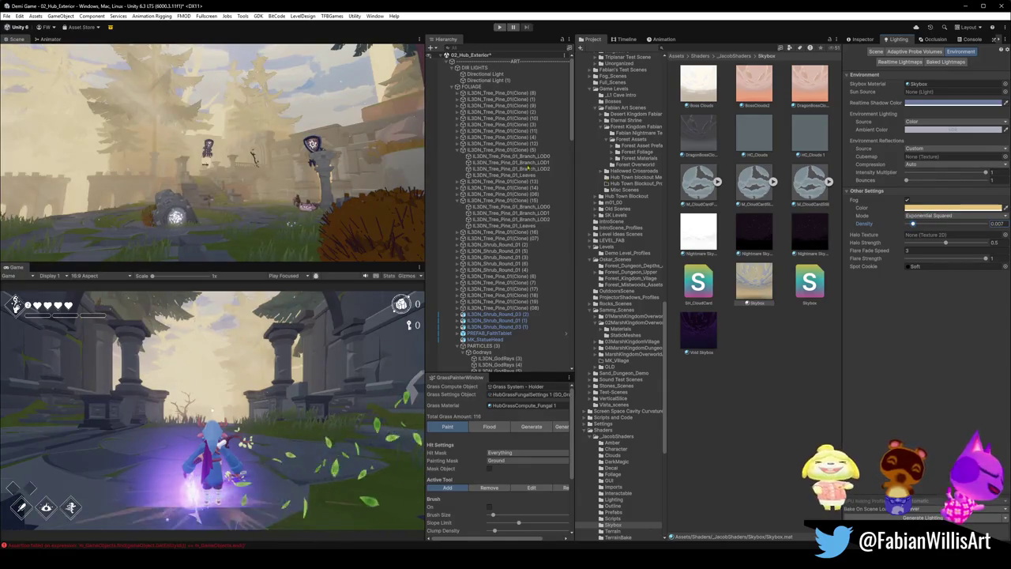
pyautogui.moveTo(285, 181); pyautogui.dragTo(334, 187)
pyautogui.moveTo(78, 180); pyautogui.dragTo(109, 203)
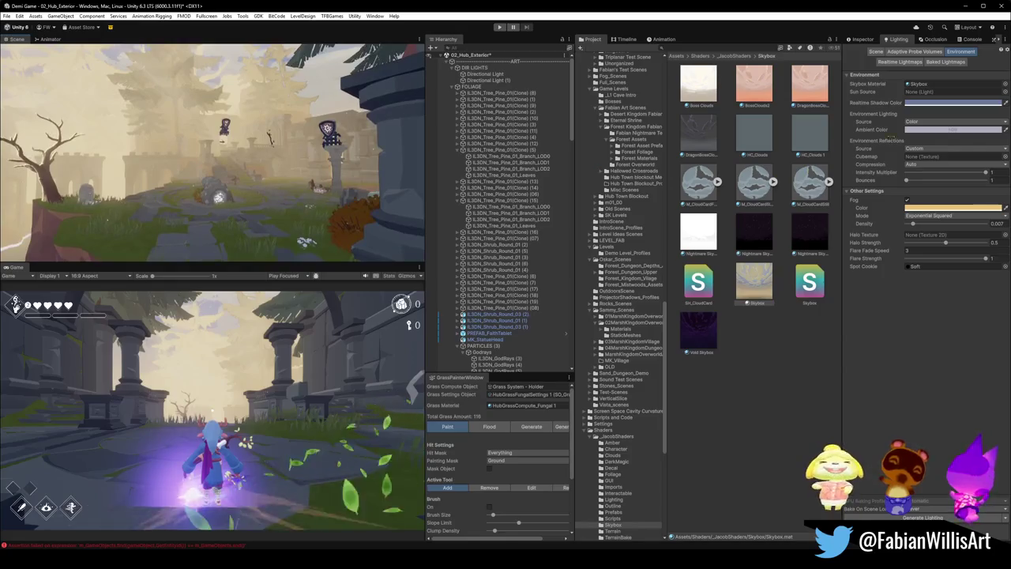
pyautogui.click(953, 207)
pyautogui.moveTo(955, 263)
pyautogui.mouseDown()
pyautogui.moveTo(948, 255)
pyautogui.moveTo(916, 289)
pyautogui.moveTo(901, 275)
pyautogui.mouseUp()
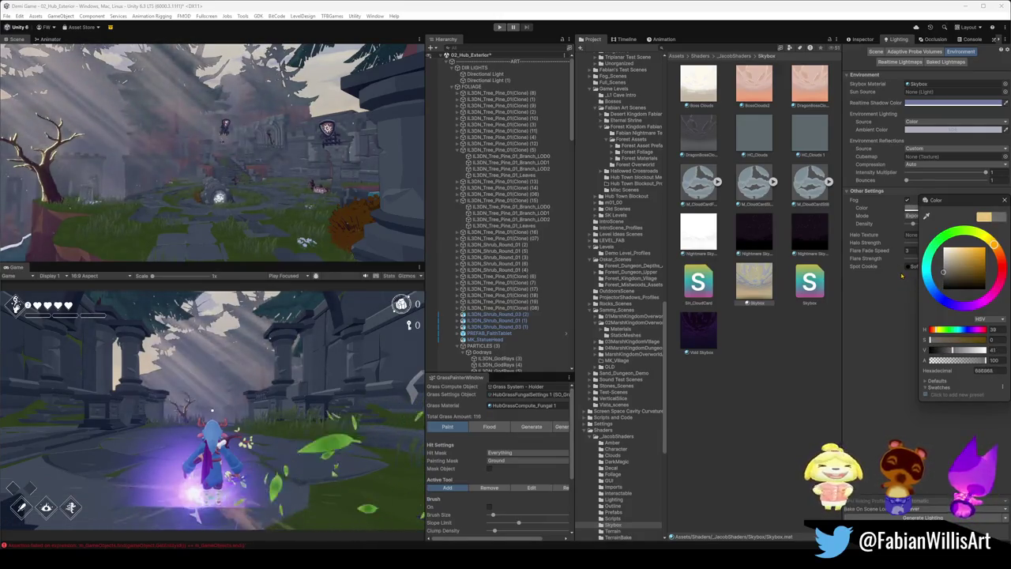
# - Undo the fog density increase and make the Directional Light the Sun Source
pyautogui.moveTo(237, 150)
pyautogui.mouseDown()
pyautogui.moveTo(14, 154)
pyautogui.moveTo(284, 120)
pyautogui.moveTo(6, 155)
pyautogui.moveTo(255, 179)
pyautogui.mouseUp()
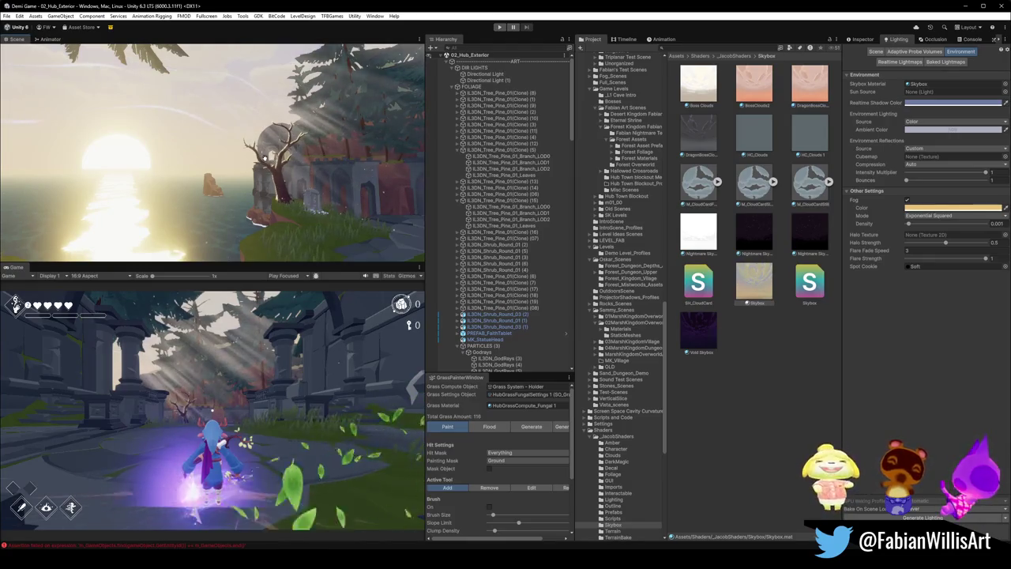
pyautogui.moveTo(224, 154); pyautogui.dragTo(272, 154)
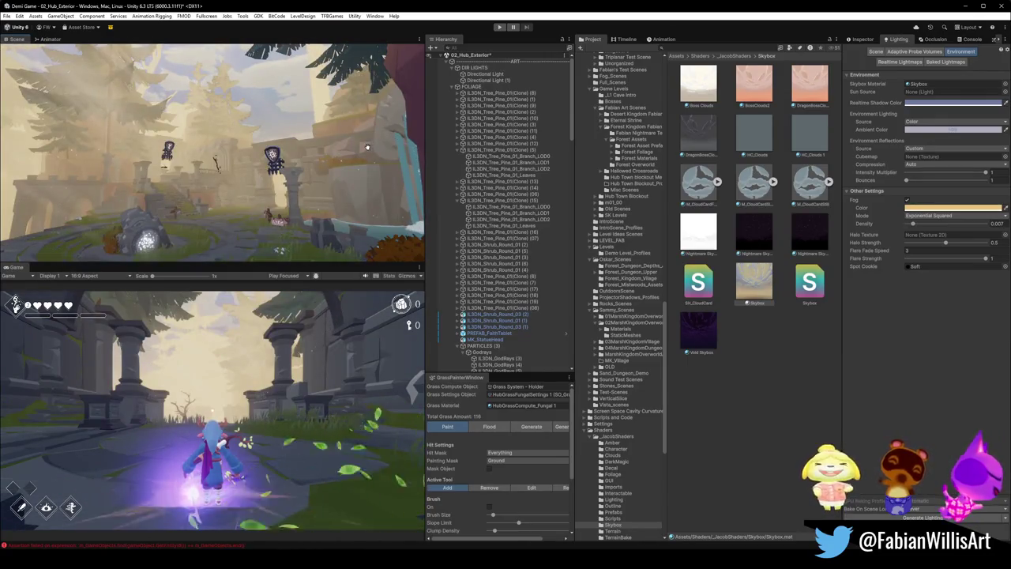
pyautogui.hotkey('ctrl', 'z')
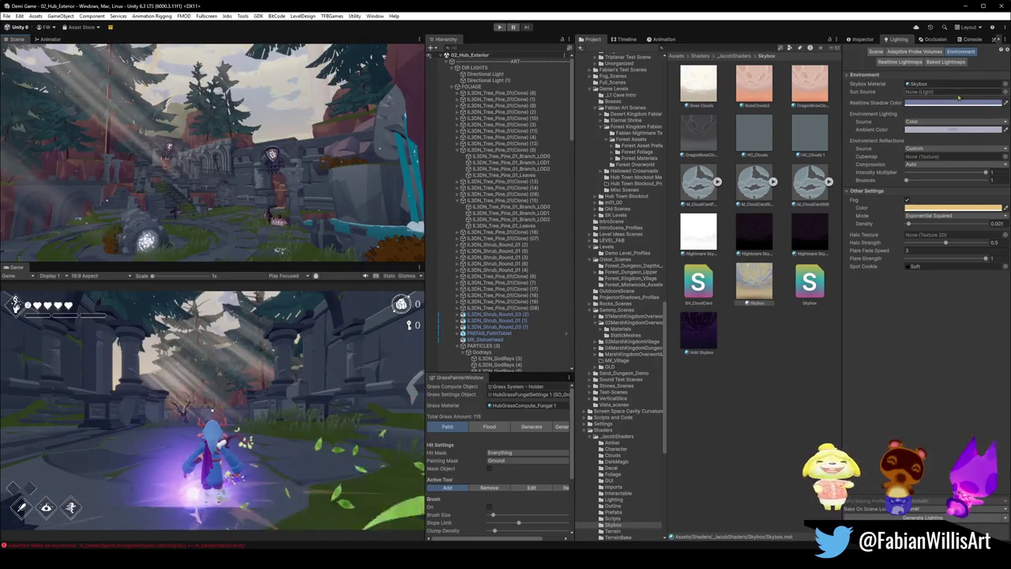
pyautogui.moveTo(485, 79); pyautogui.dragTo(930, 93)
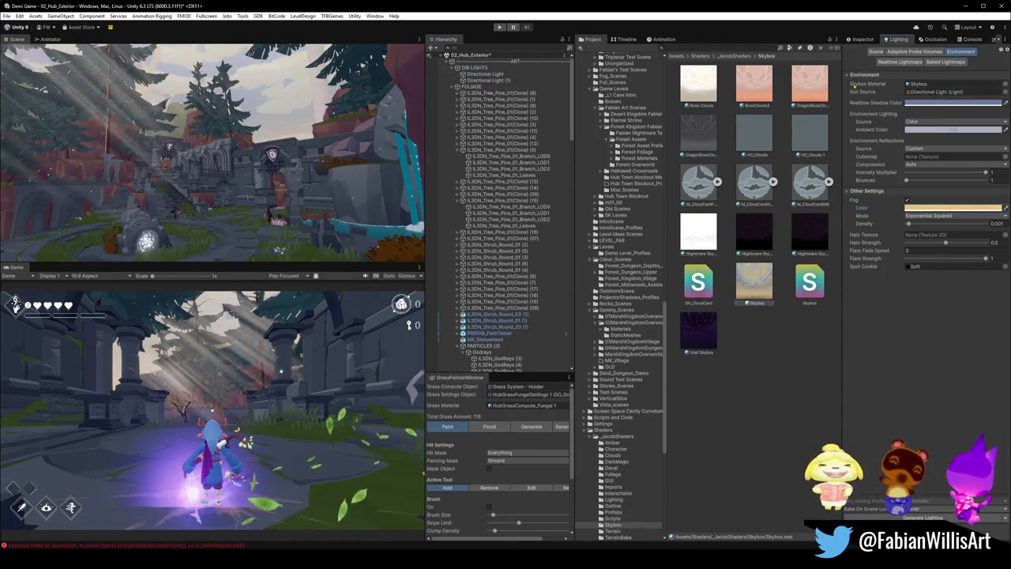
# - Select and frame the Directional Light, then try and undo a higher X rotation
pyautogui.click(863, 39)
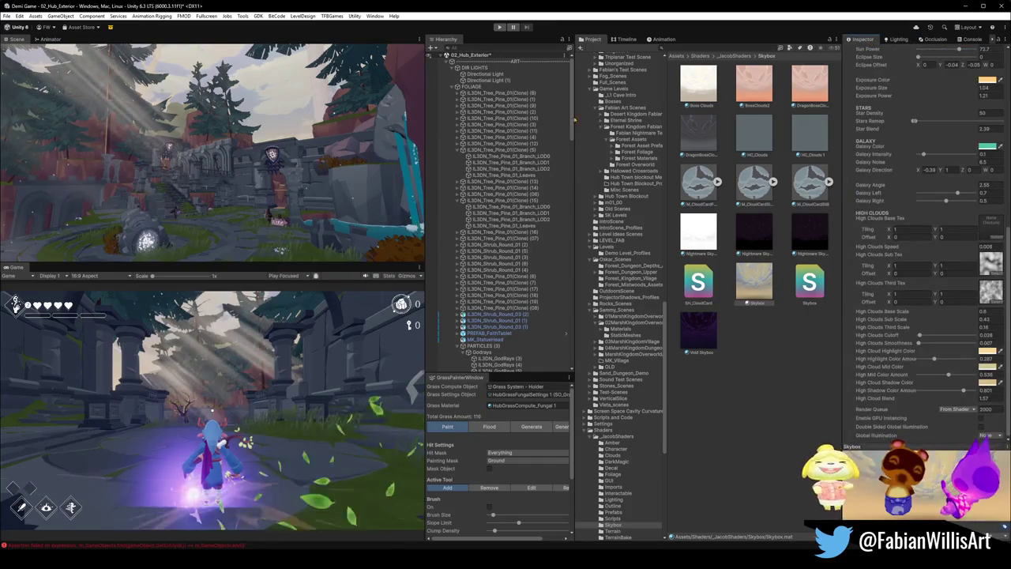
pyautogui.click(484, 74)
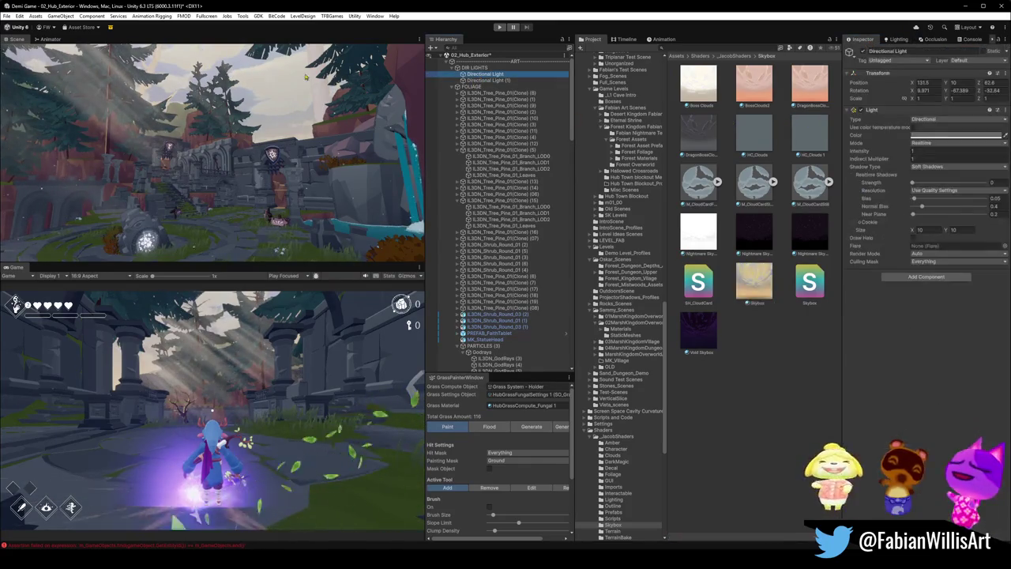
pyautogui.press('f')
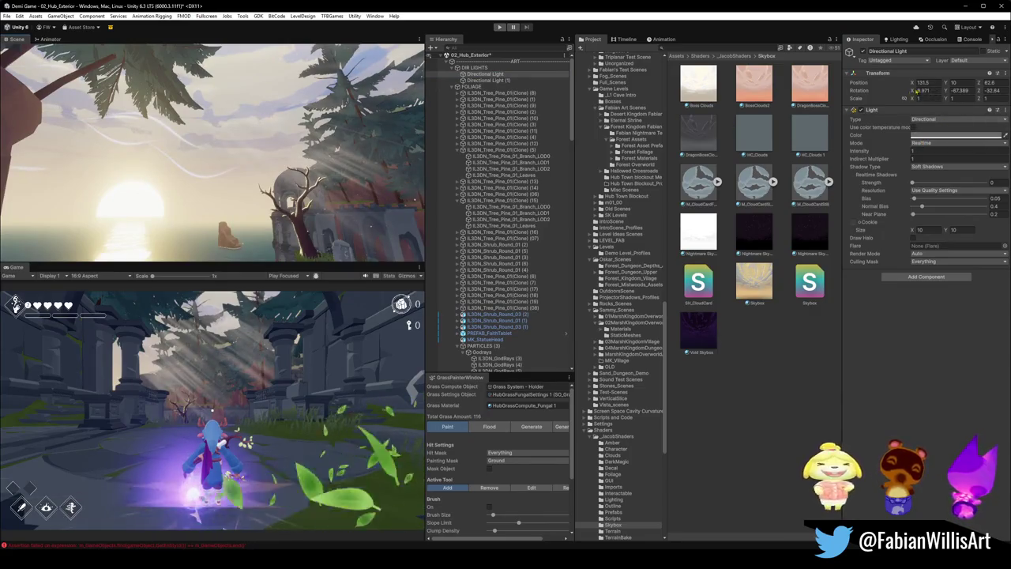
pyautogui.moveTo(912, 90)
pyautogui.mouseDown()
pyautogui.moveTo(948, 92)
pyautogui.moveTo(79, 116)
pyautogui.mouseUp()
pyautogui.hotkey('ctrl', 'z')
pyautogui.hotkey('ctrl', 'z')
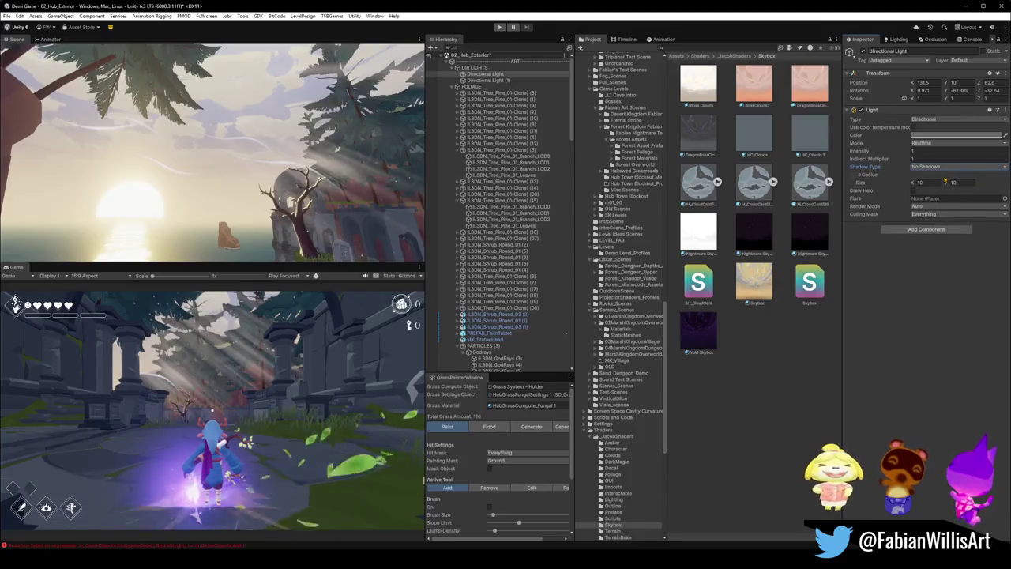
pyautogui.hotkey('ctrl', 'y')
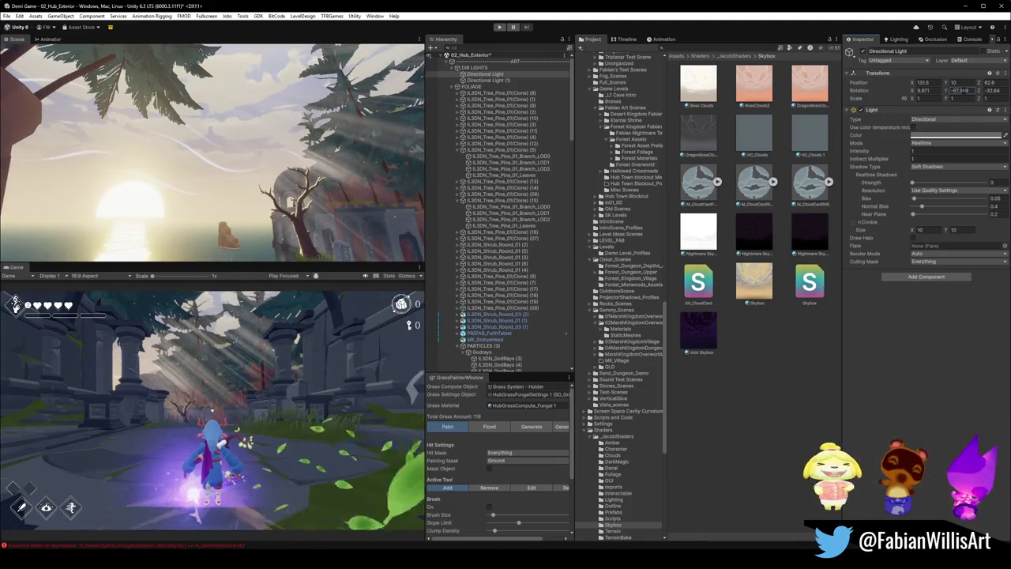
# - Keep Z rotation -32.64 and X position 131.5, set Y position 10, then select the Skybox material
pyautogui.click(991, 90)
pyautogui.write('-16.4')
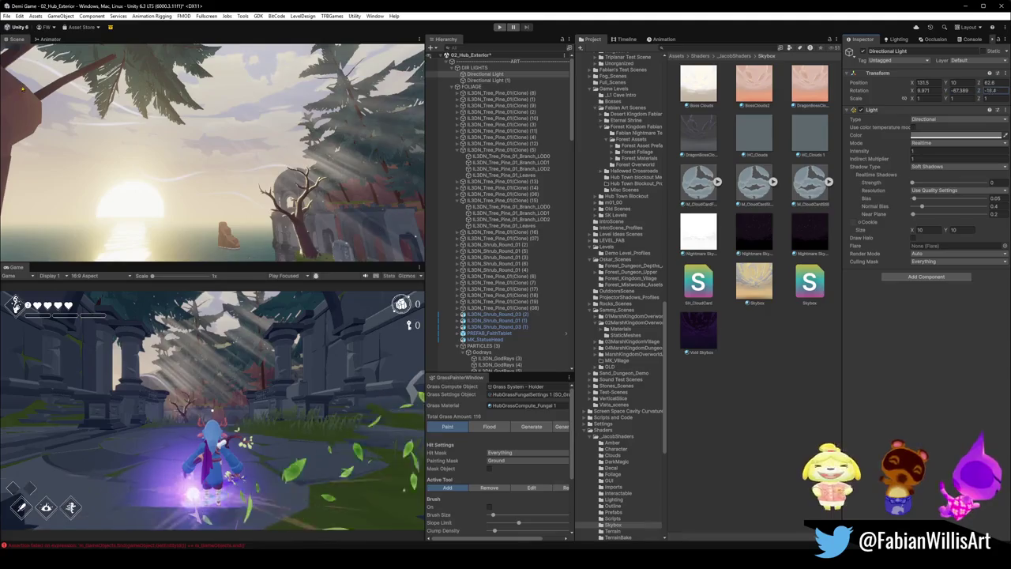
pyautogui.press('Escape')
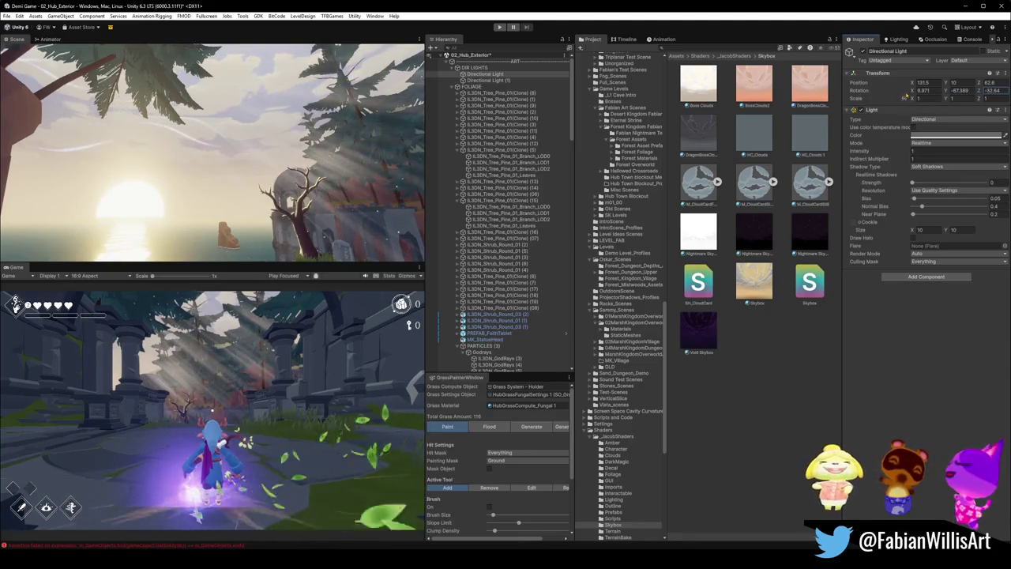
pyautogui.moveTo(913, 82); pyautogui.dragTo(928, 82)
pyautogui.click(917, 98)
pyautogui.click(953, 83)
pyautogui.write('10')
pyautogui.click(916, 98)
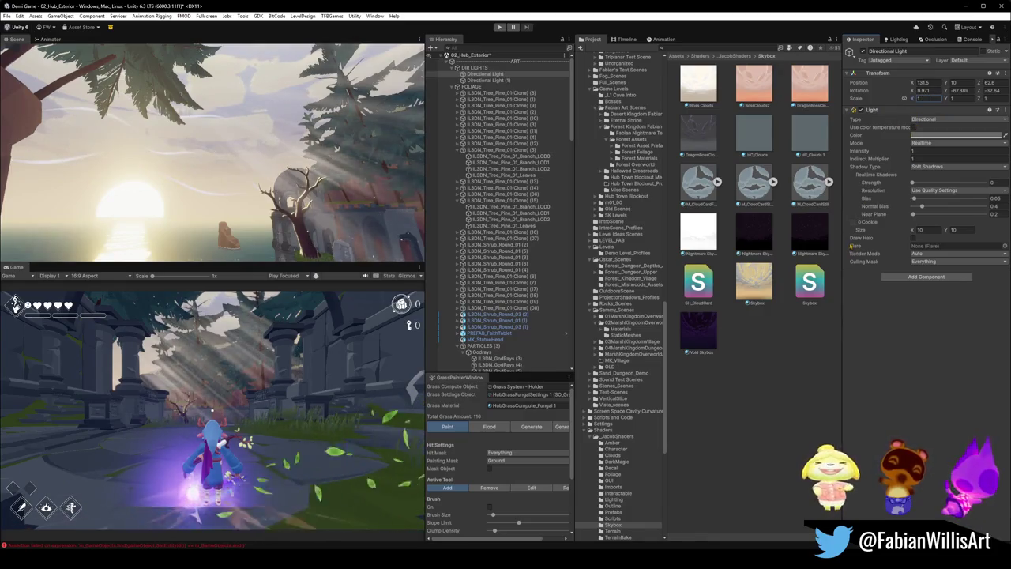
pyautogui.click(754, 283)
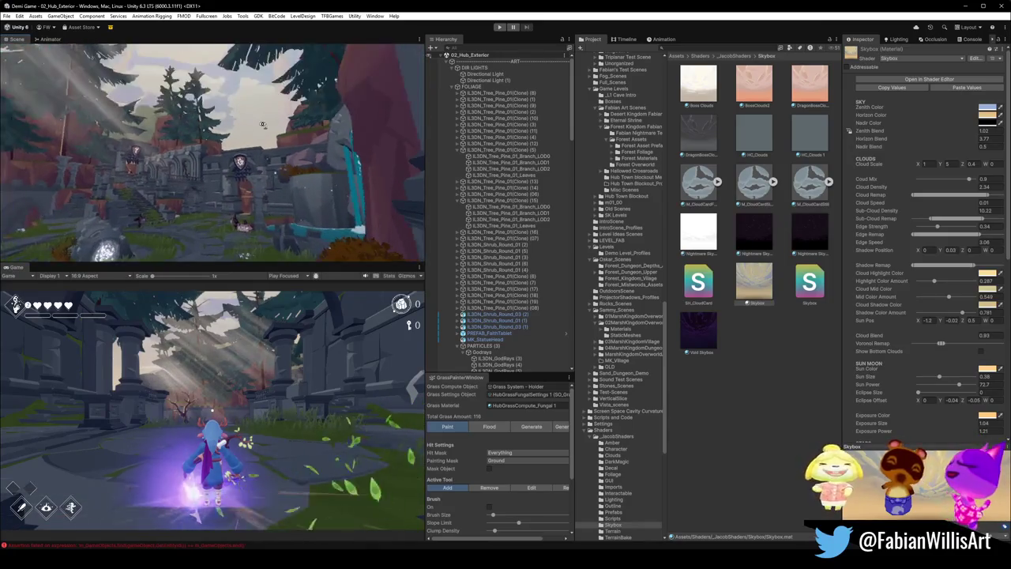
# - Orbit around the ruins, deselect the Skybox material, and frame the glowing stone
pyautogui.moveTo(261, 127)
pyautogui.mouseDown()
pyautogui.moveTo(221, 145)
pyautogui.moveTo(280, 176)
pyautogui.mouseUp()
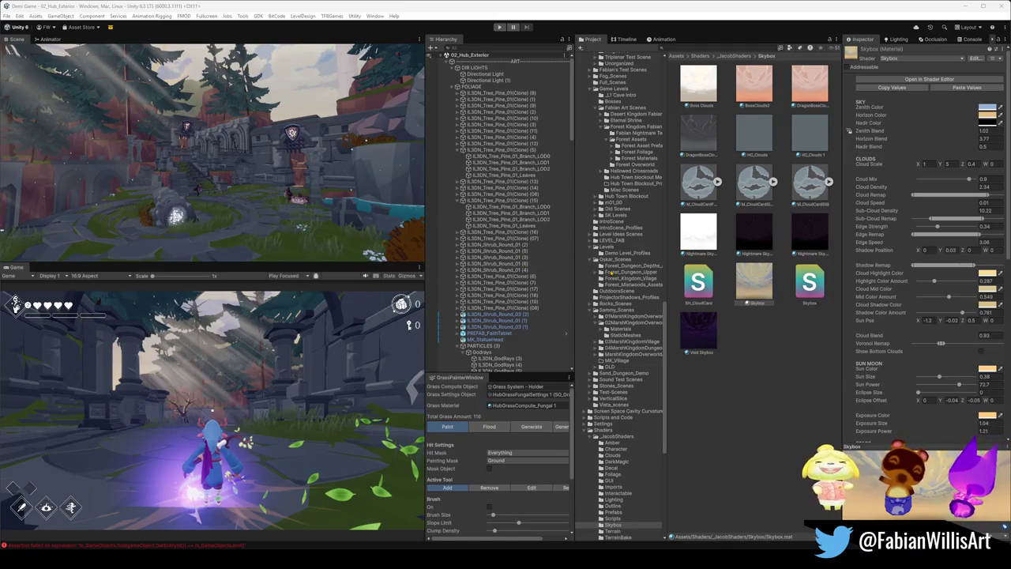
pyautogui.click(705, 451)
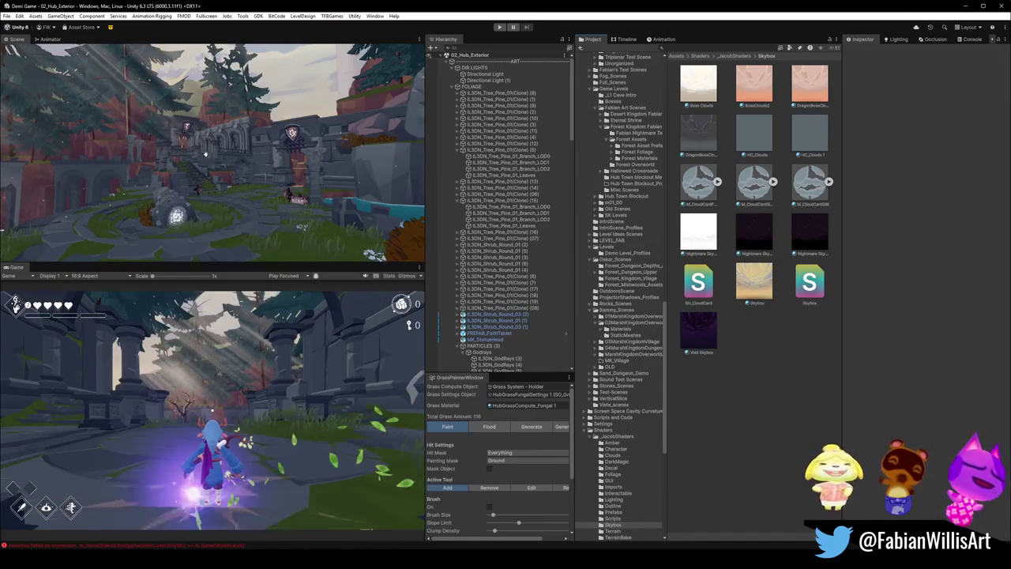
pyautogui.press('f')
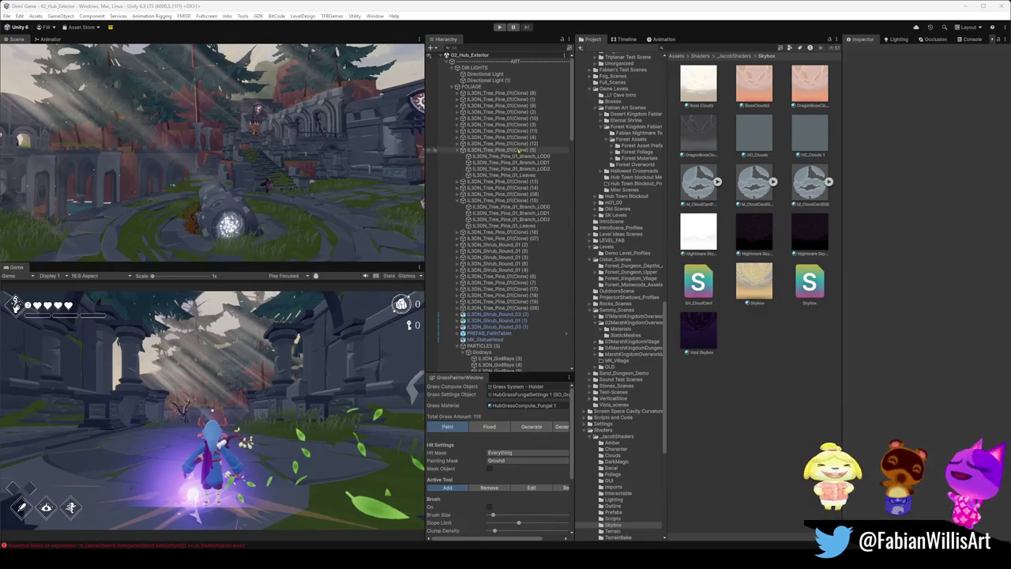
# - Orbit toward the sea and reselect the Skybox material showing Sun Size 0.38, Sun Power 72.7
pyautogui.moveTo(158, 150)
pyautogui.mouseDown()
pyautogui.moveTo(198, 151)
pyautogui.moveTo(200, 167)
pyautogui.moveTo(278, 180)
pyautogui.mouseUp()
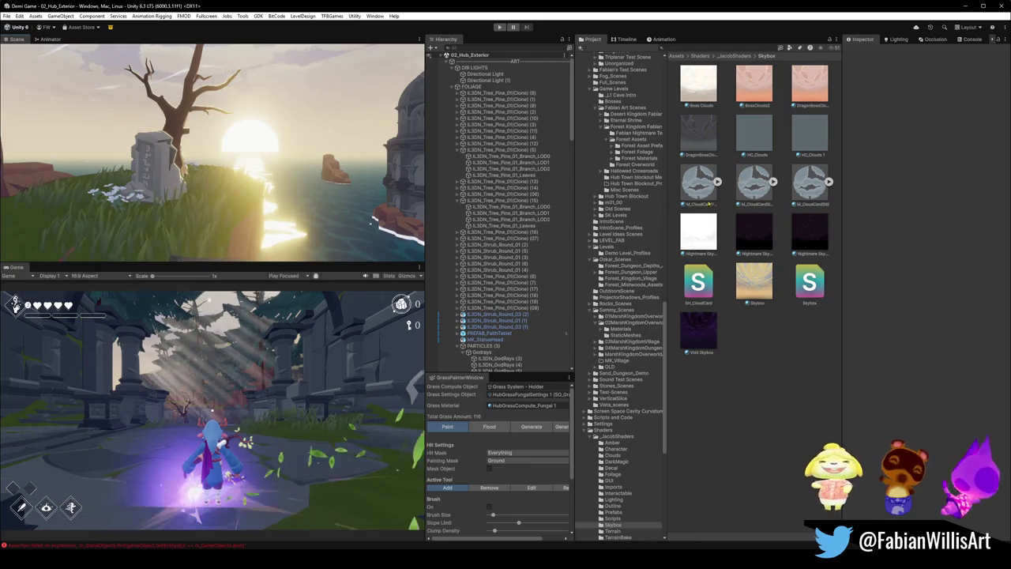
pyautogui.click(754, 280)
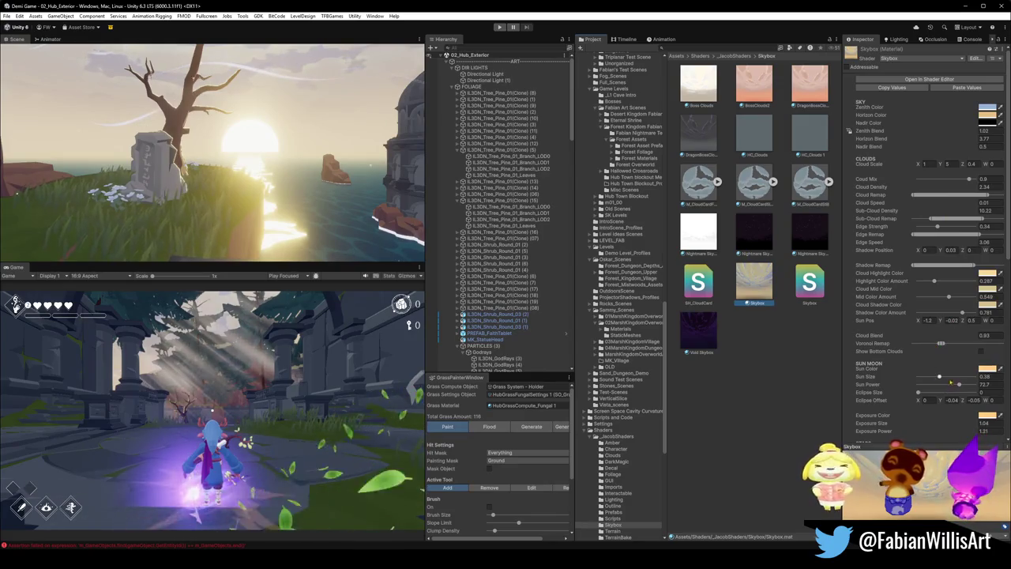
# - Enlarge the skybox sun to size 0.457, widen the eclipse, and set Sun Power to 66.5
pyautogui.moveTo(958, 384)
pyautogui.mouseDown()
pyautogui.moveTo(919, 385)
pyautogui.moveTo(958, 385)
pyautogui.moveTo(901, 404)
pyautogui.moveTo(959, 401)
pyautogui.moveTo(930, 400)
pyautogui.mouseUp()
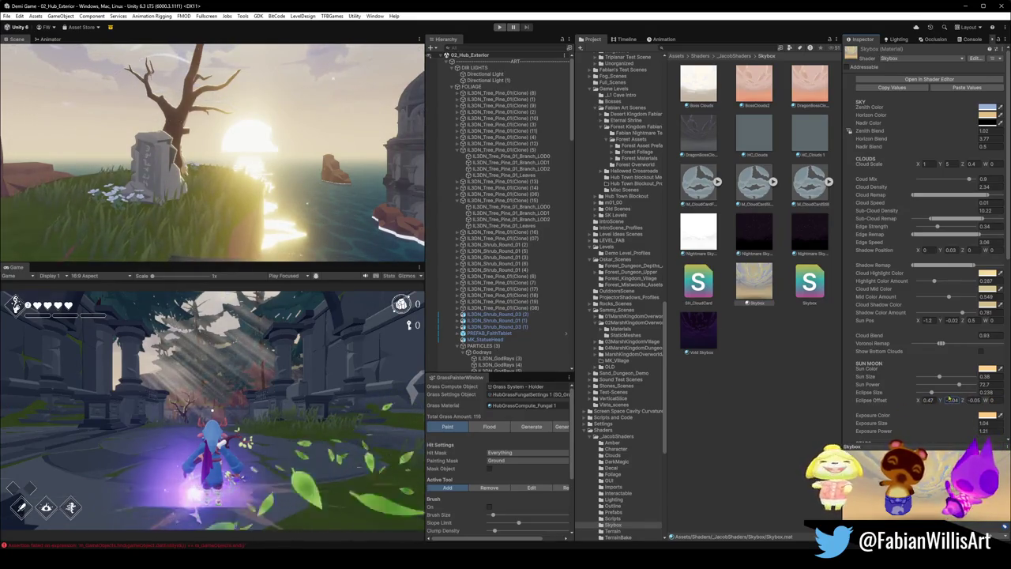
pyautogui.moveTo(931, 394)
pyautogui.mouseDown()
pyautogui.moveTo(920, 393)
pyautogui.moveTo(961, 385)
pyautogui.moveTo(939, 379)
pyautogui.moveTo(948, 379)
pyautogui.moveTo(918, 394)
pyautogui.moveTo(952, 384)
pyautogui.moveTo(919, 385)
pyautogui.mouseUp()
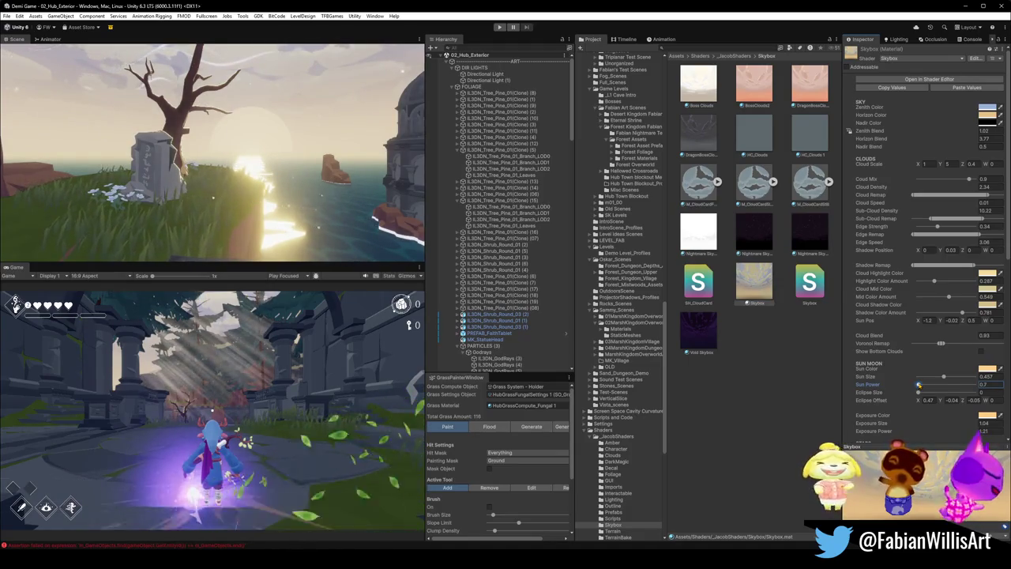
pyautogui.moveTo(308, 205); pyautogui.dragTo(377, 197)
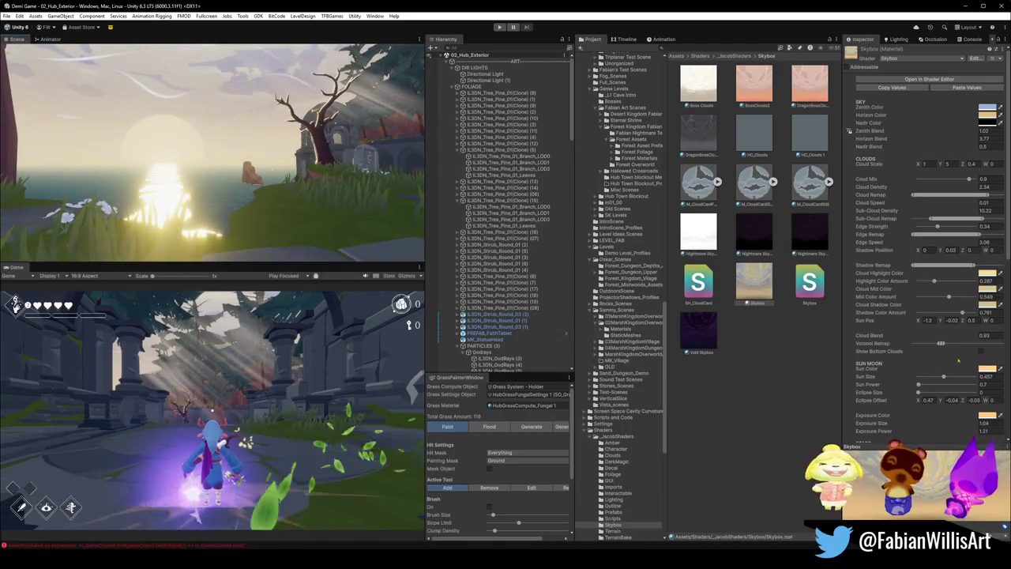
pyautogui.moveTo(919, 384); pyautogui.dragTo(970, 384)
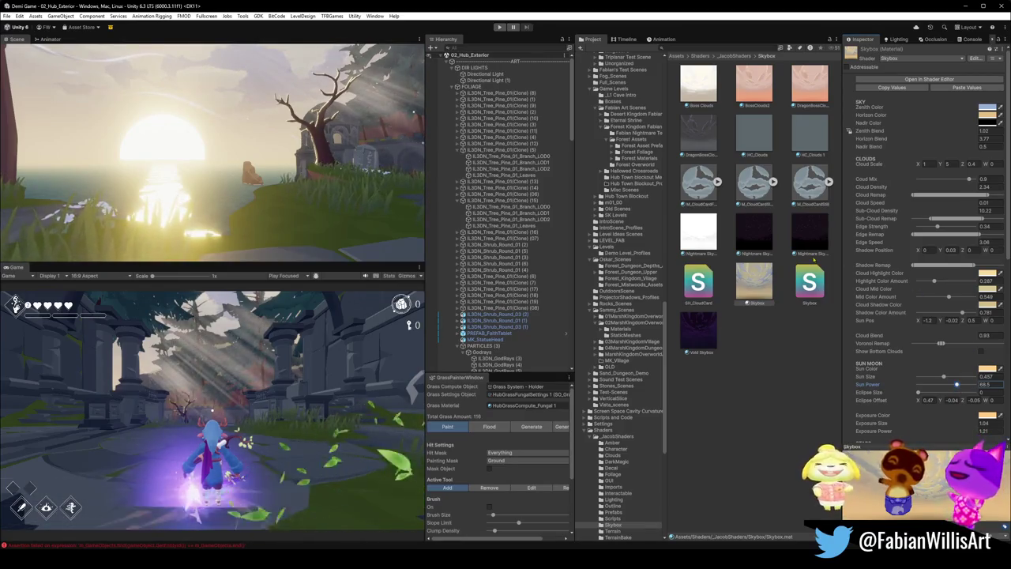
pyautogui.click(485, 73)
# - Rotate the Directional Light to Y about -67 and lower its X angle to sunset height
pyautogui.moveTo(945, 91); pyautogui.dragTo(955, 99)
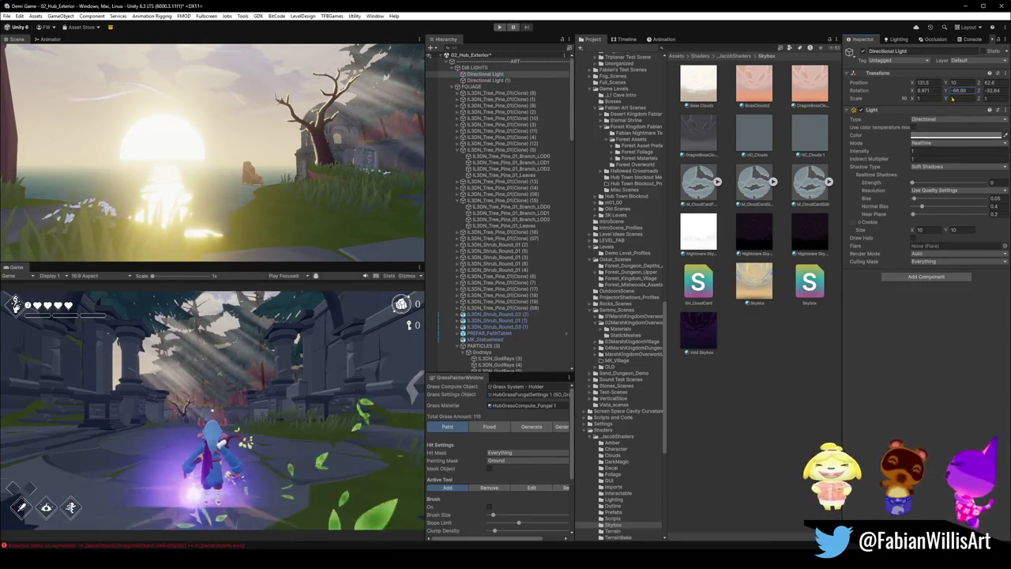
pyautogui.moveTo(914, 90)
pyautogui.mouseDown()
pyautogui.moveTo(940, 94)
pyautogui.moveTo(24, 69)
pyautogui.moveTo(51, 103)
pyautogui.moveTo(16, 116)
pyautogui.moveTo(474, 190)
pyautogui.moveTo(671, 229)
pyautogui.moveTo(709, 254)
pyautogui.moveTo(495, 226)
pyautogui.mouseUp()
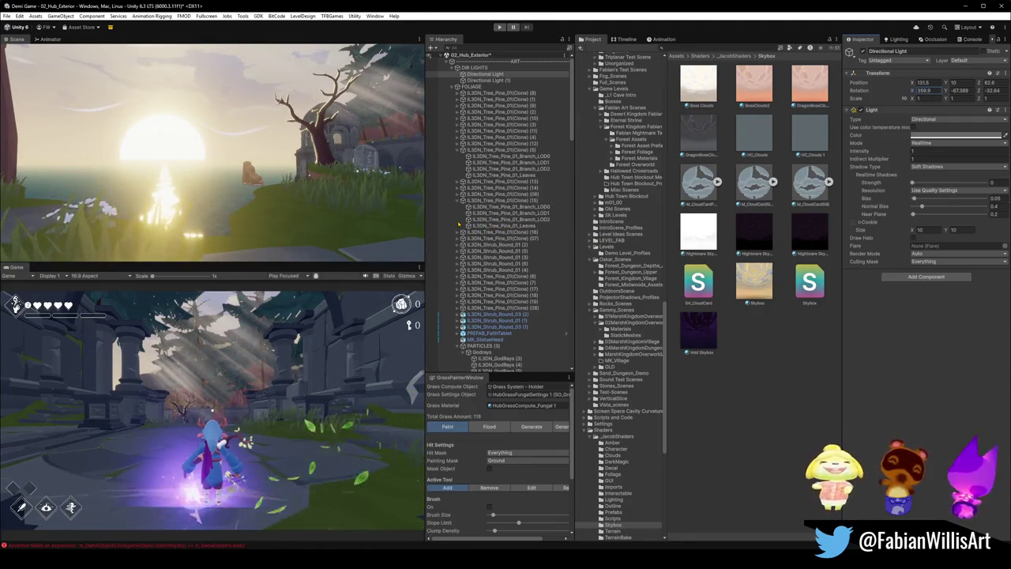
pyautogui.moveTo(458, 225); pyautogui.dragTo(431, 212)
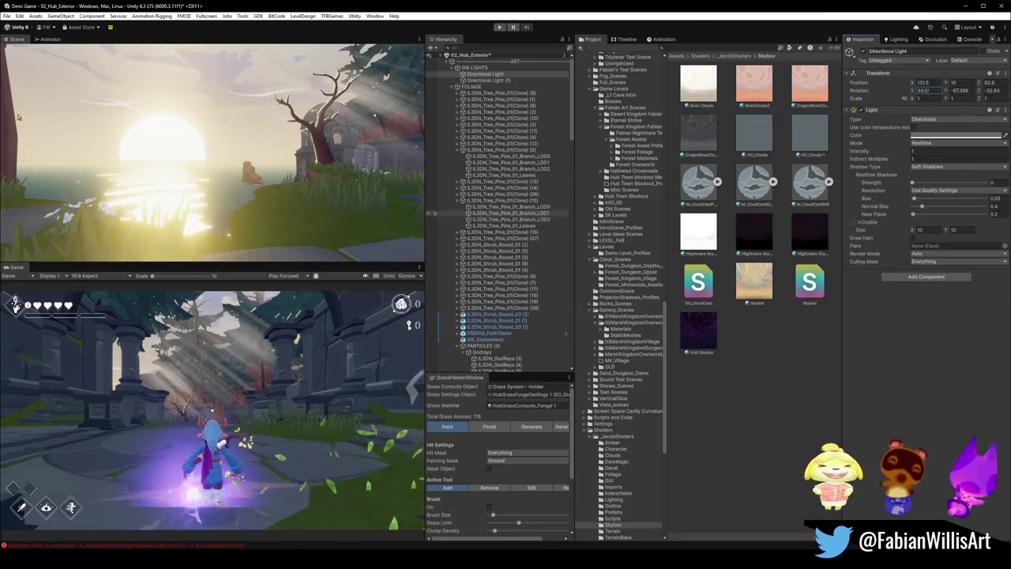
pyautogui.moveTo(111, 140); pyautogui.dragTo(892, 149)
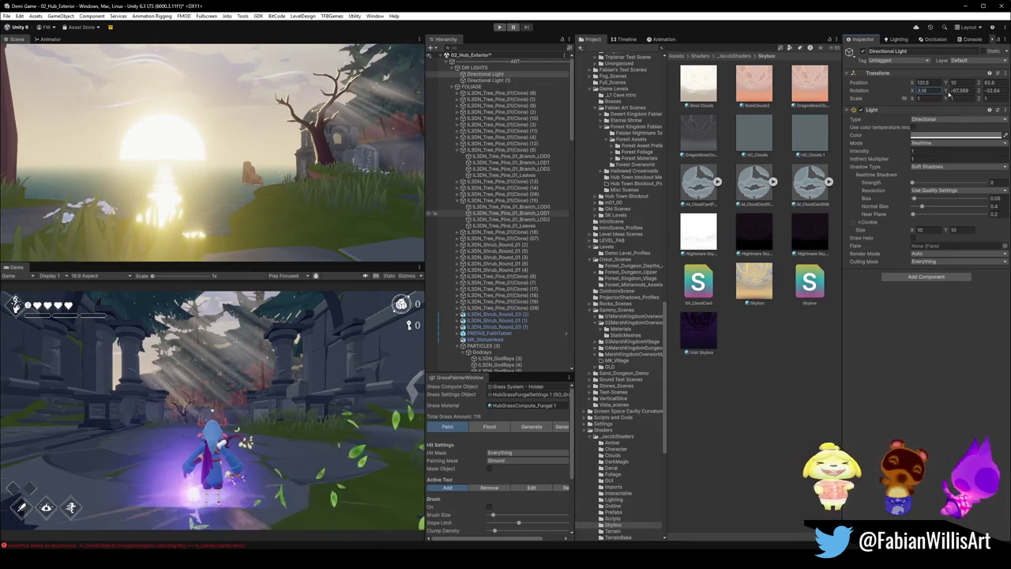
pyautogui.moveTo(956, 90)
pyautogui.mouseDown()
pyautogui.moveTo(144, 113)
pyautogui.moveTo(895, 115)
pyautogui.moveTo(374, 121)
pyautogui.mouseUp()
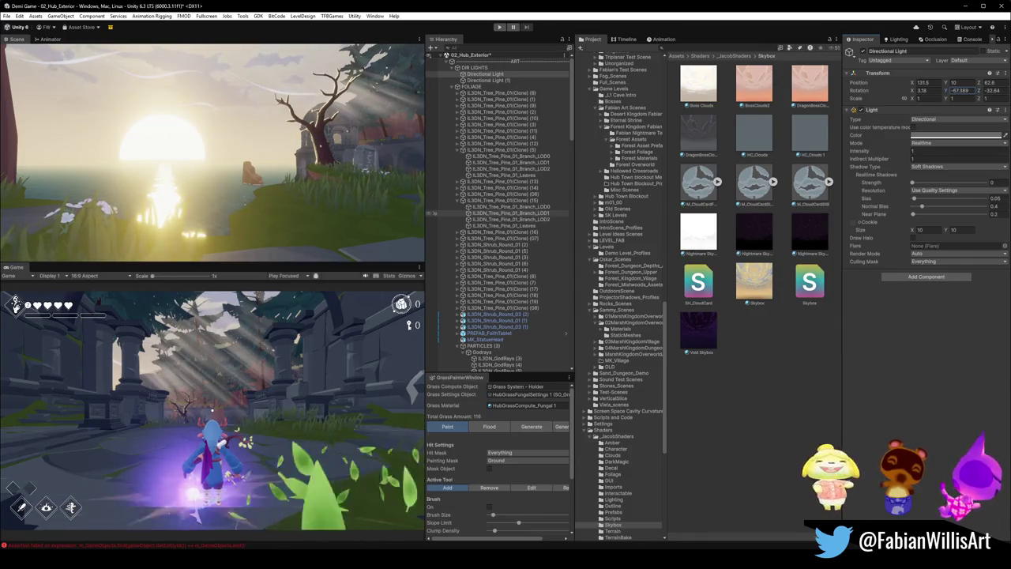
# - Re-angle the view onto the cliff's dead tree against the sun, with nothing selected
pyautogui.moveTo(236, 209); pyautogui.dragTo(301, 213)
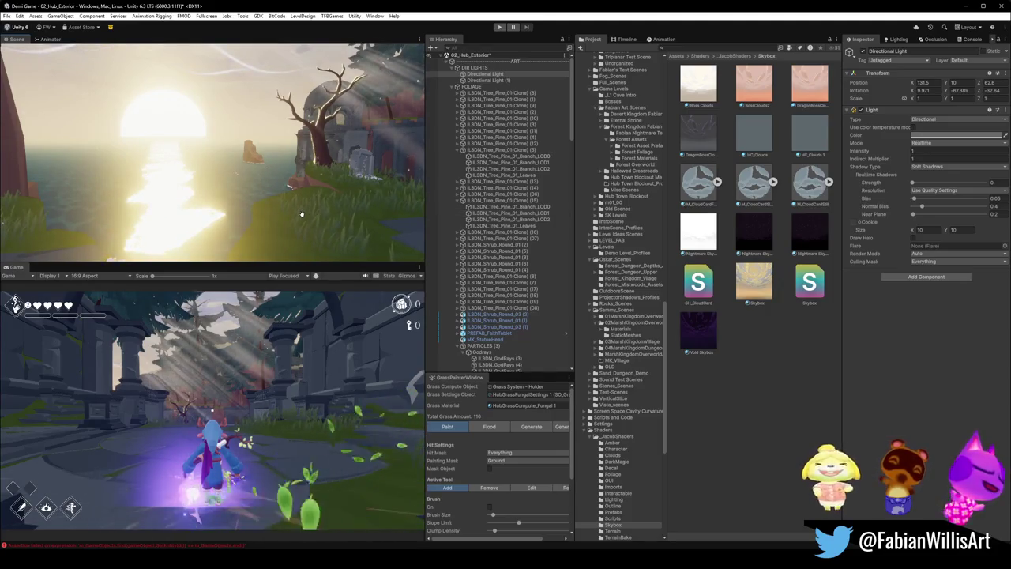
pyautogui.click(754, 283)
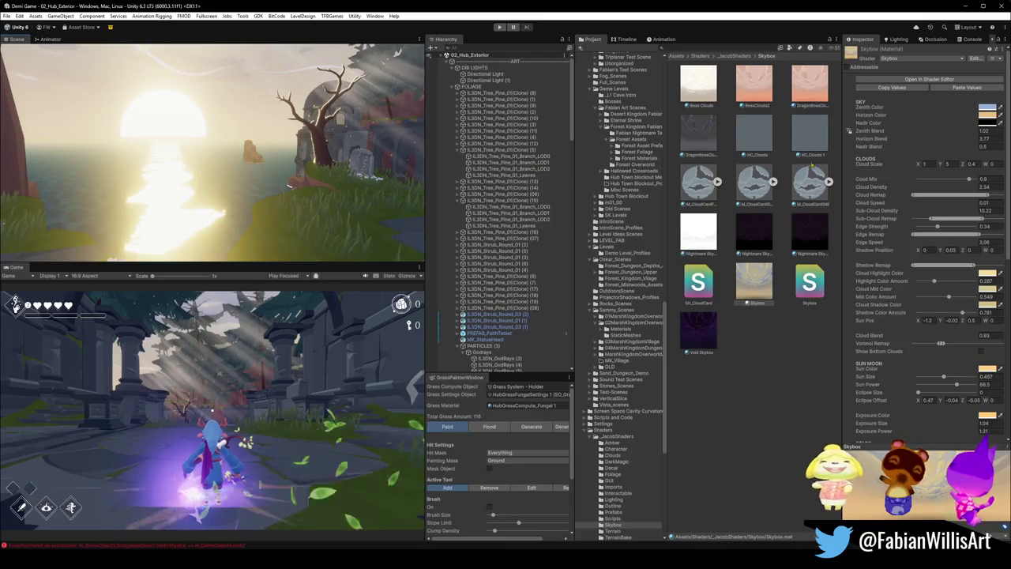
pyautogui.hotkey('ctrl', 'z')
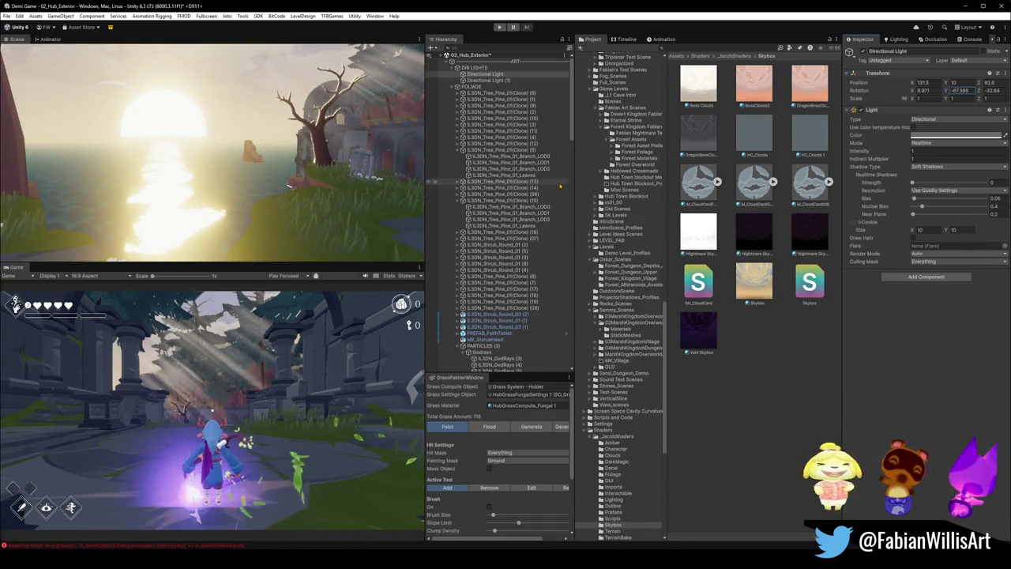
pyautogui.click(299, 161)
pyautogui.moveTo(310, 164); pyautogui.dragTo(225, 148)
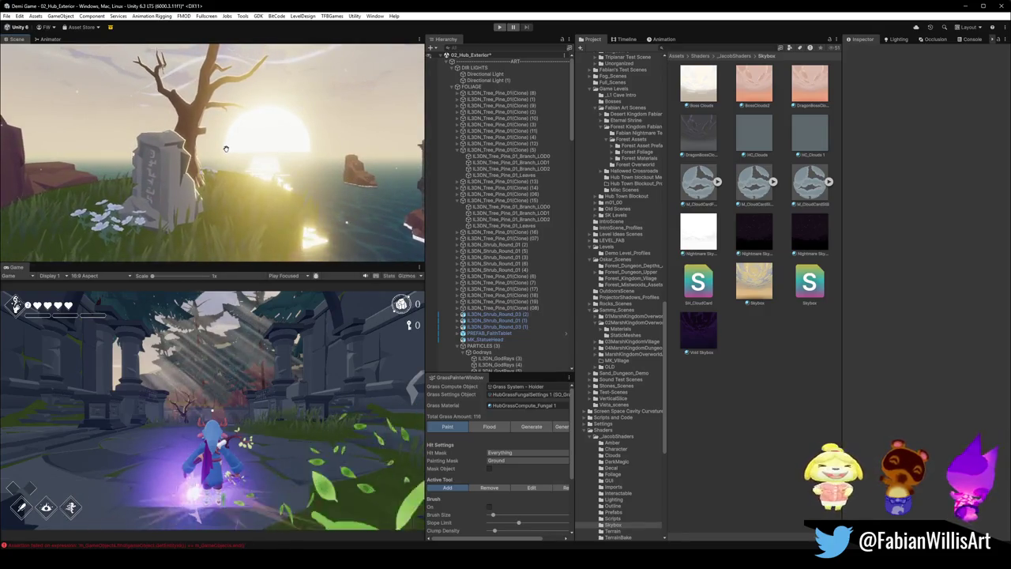
# - Preview the scene fullscreen, then try and undo a smaller skybox Sun Size
pyautogui.press('F11')
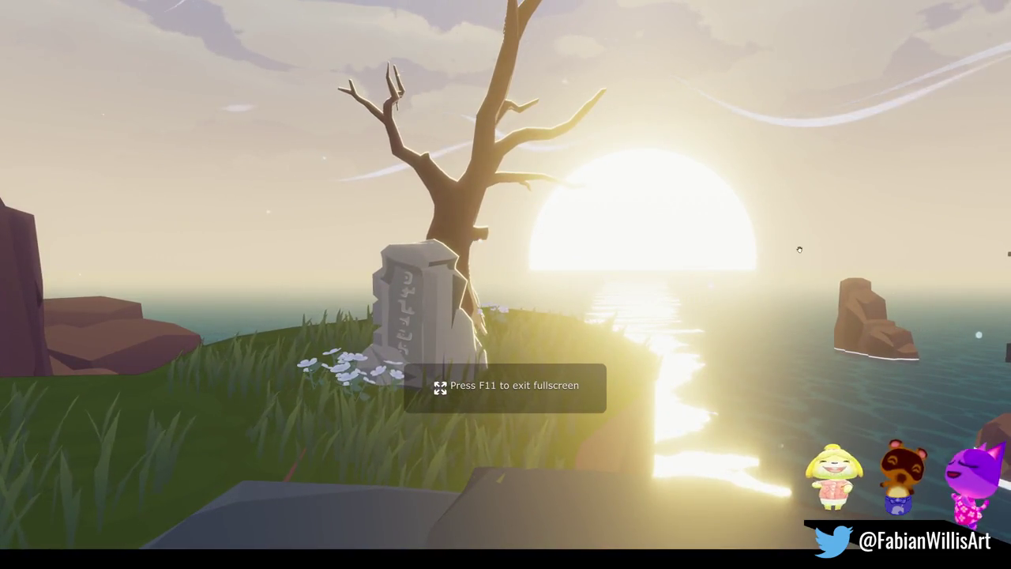
pyautogui.press('F11')
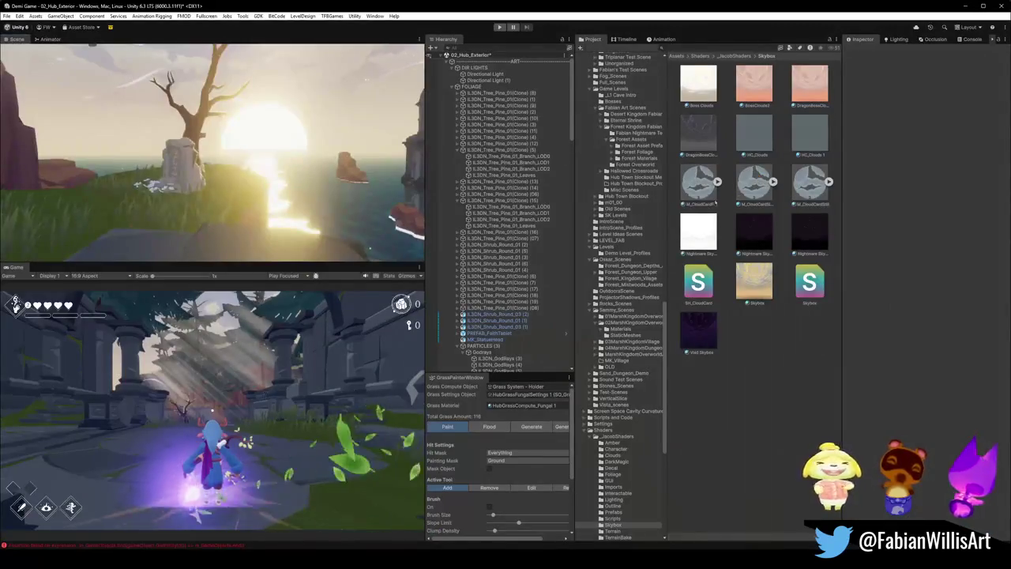
pyautogui.click(751, 280)
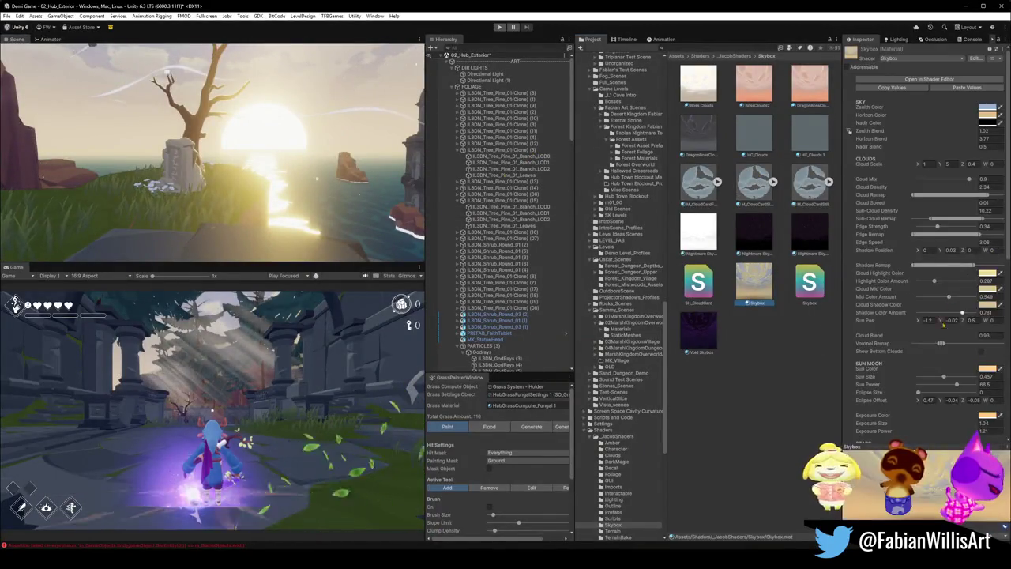
pyautogui.moveTo(945, 378); pyautogui.dragTo(939, 379)
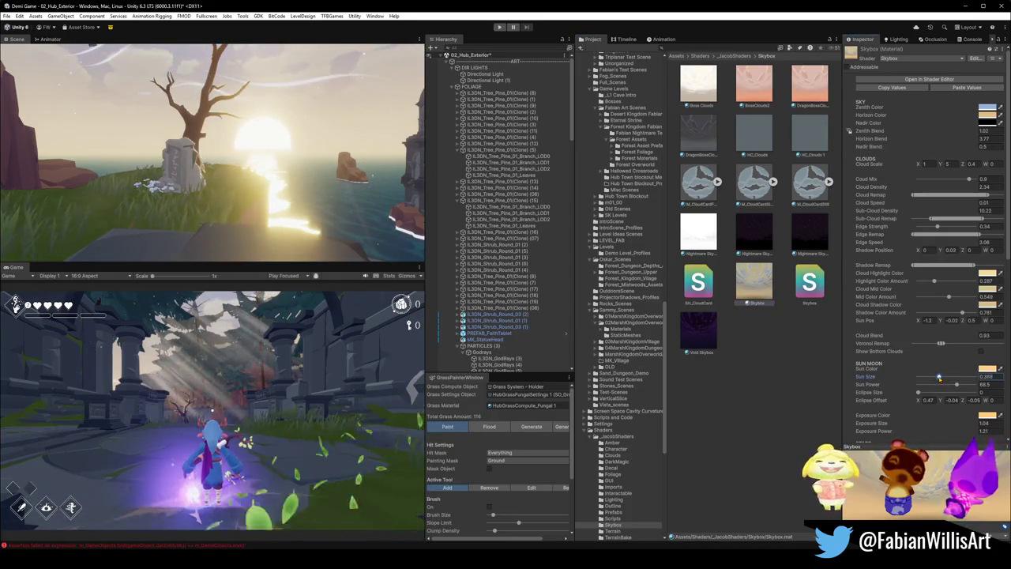
pyautogui.hotkey('ctrl', 'z')
pyautogui.hotkey('ctrl', 'z')
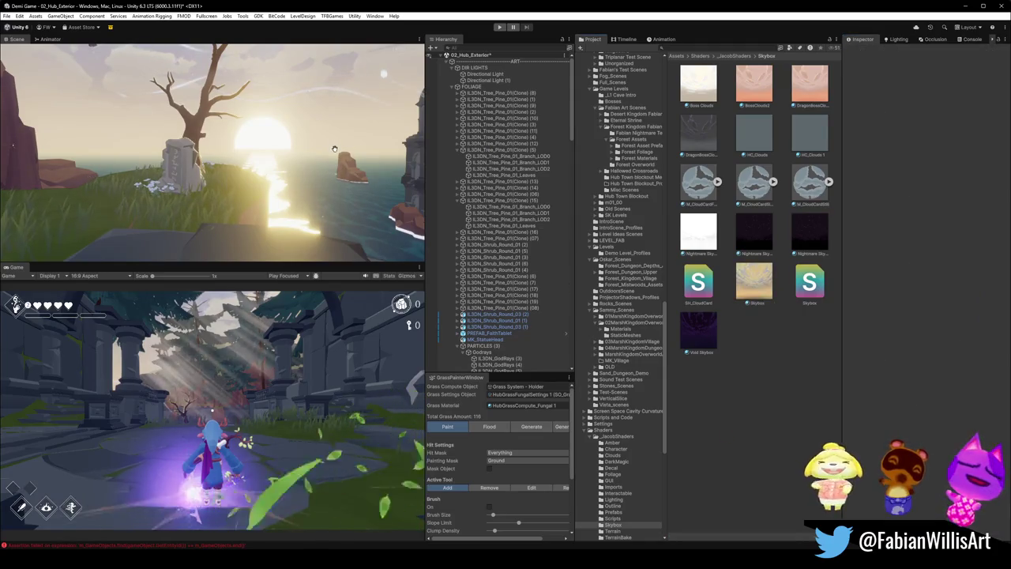
# - Show the sunset scene fullscreen again and bring up the Snipping Tool recording overlay
pyautogui.press('F11')
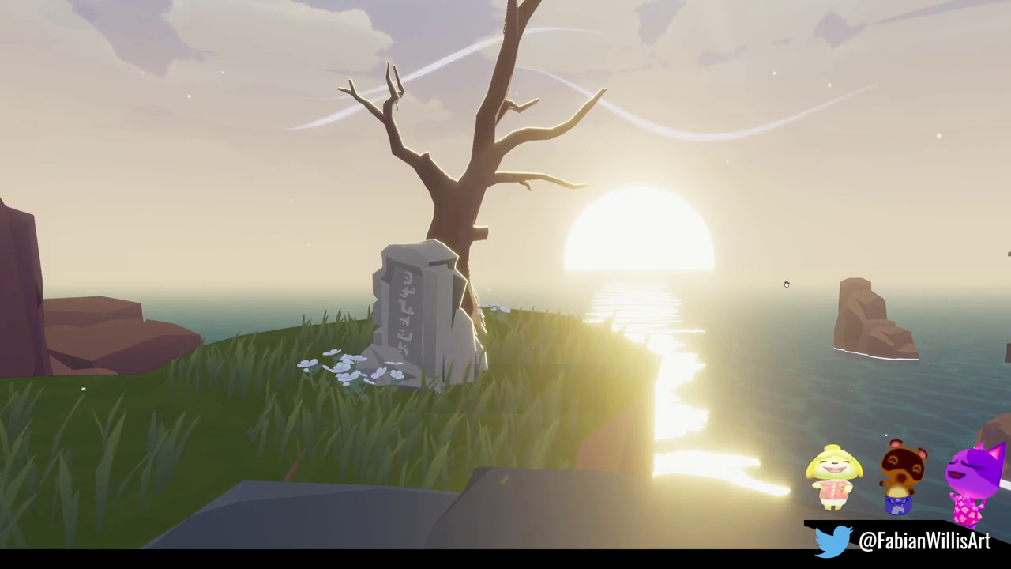
pyautogui.press('super')
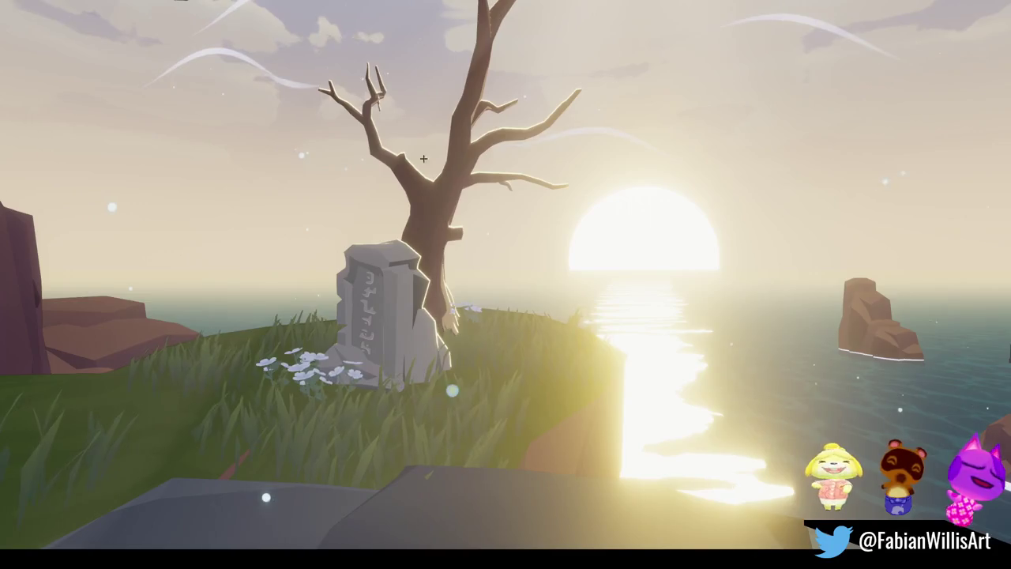
pyautogui.press('super+shift+r')
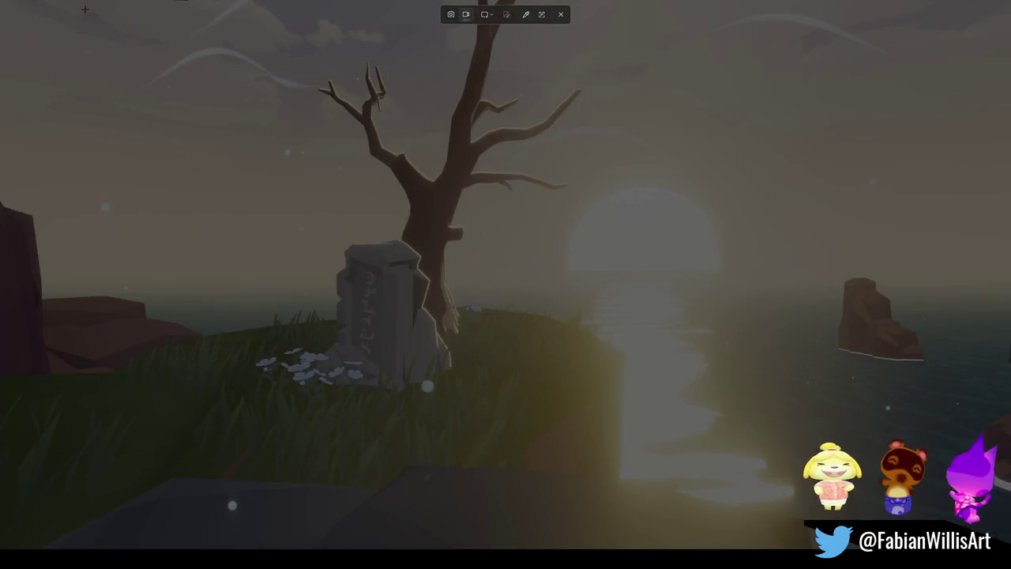
# - Record a short clip of the whole fullscreen sunset scene with Snipping Tool
pyautogui.moveTo(8, 1)
pyautogui.mouseDown()
pyautogui.moveTo(943, 521)
pyautogui.moveTo(1007, 469)
pyautogui.moveTo(1001, 532)
pyautogui.moveTo(1006, 469)
pyautogui.moveTo(839, 311)
pyautogui.moveTo(943, 485)
pyautogui.moveTo(909, 468)
pyautogui.moveTo(914, 532)
pyautogui.moveTo(835, 545)
pyautogui.moveTo(957, 548)
pyautogui.moveTo(935, 518)
pyautogui.moveTo(933, 537)
pyautogui.moveTo(946, 529)
pyautogui.mouseUp()
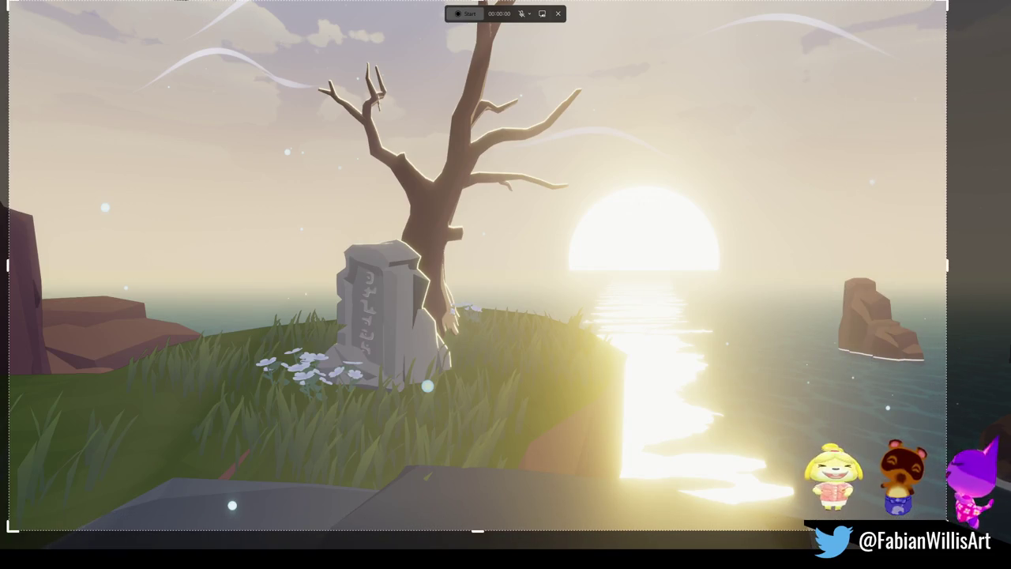
pyautogui.click(466, 13)
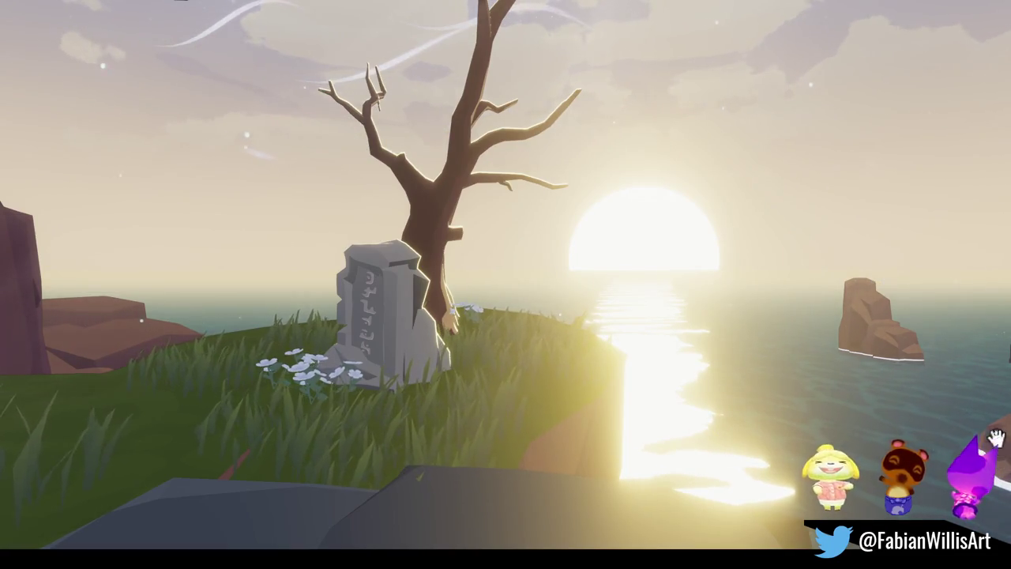
pyautogui.click(477, 11)
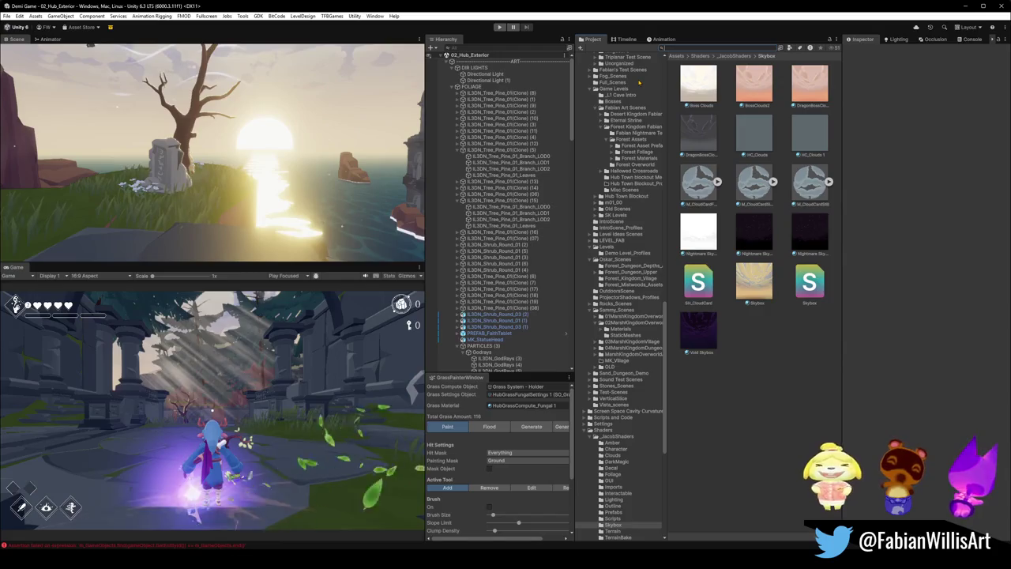
# - Search for 'margo' and start the game in Play mode
pyautogui.write('margo')
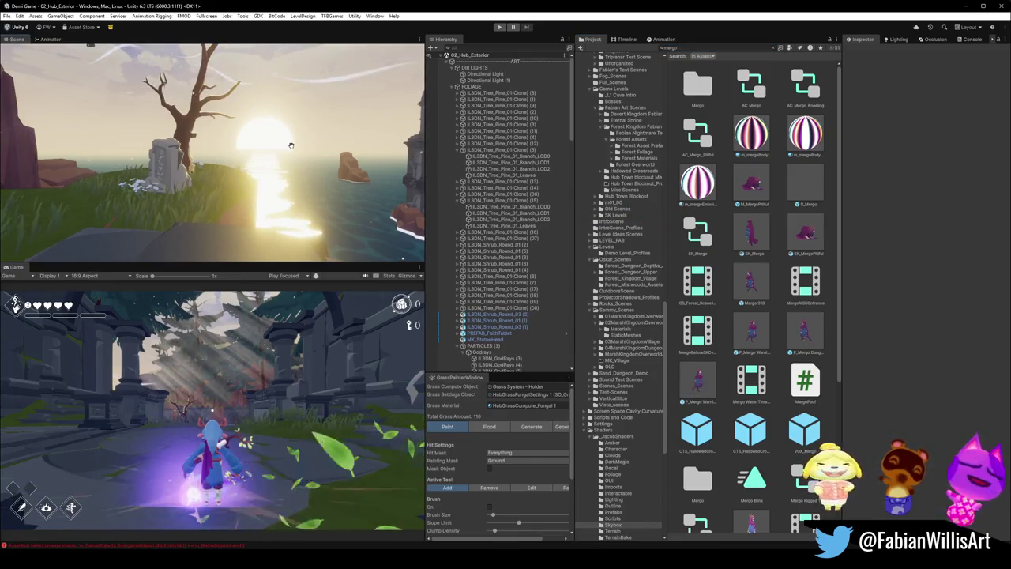
pyautogui.click(500, 27)
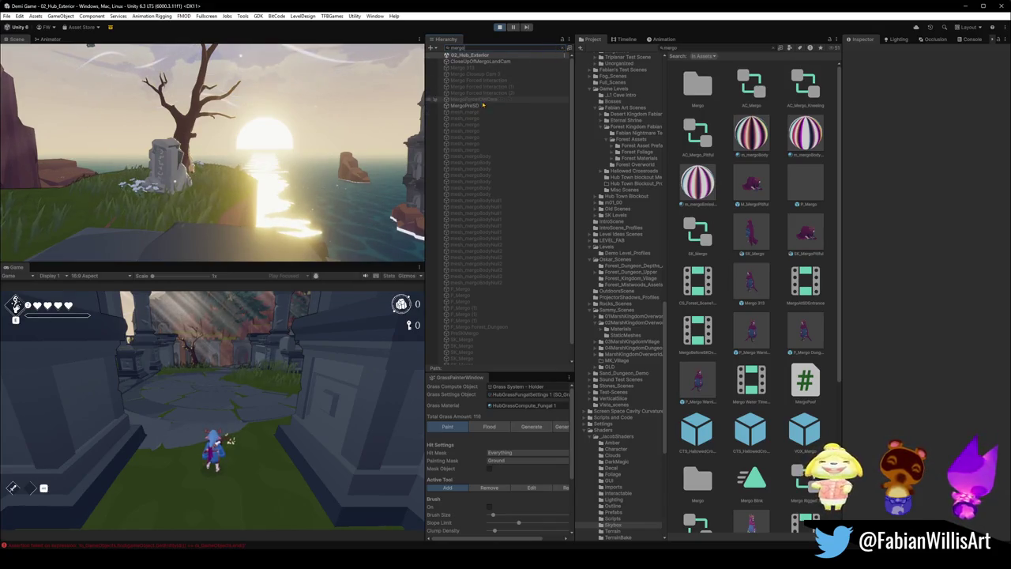
# - Select MergoPreSD, then browse the NPCs listed under Visit 2 in the Hierarchy
pyautogui.click(471, 107)
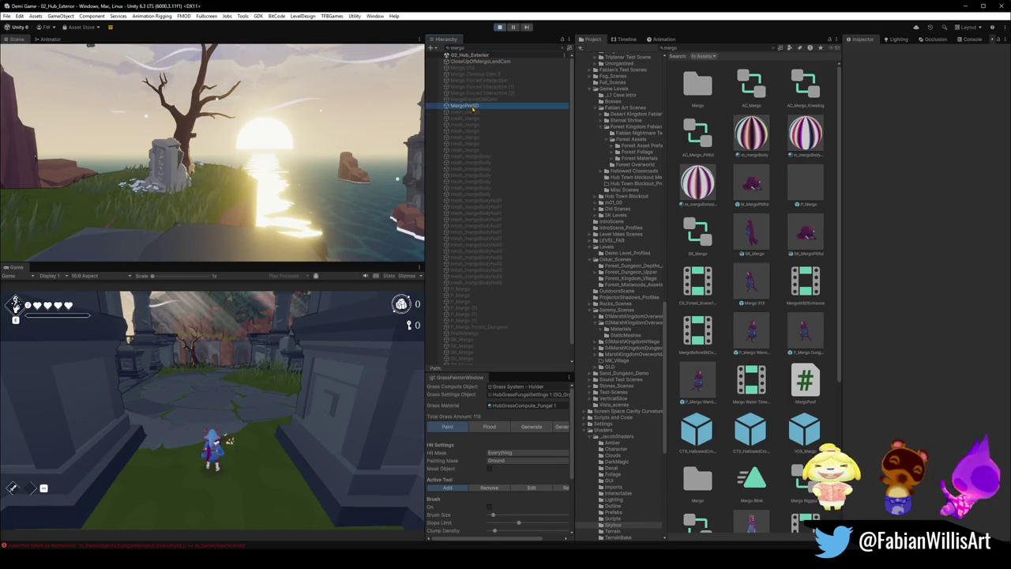
pyautogui.click(568, 47)
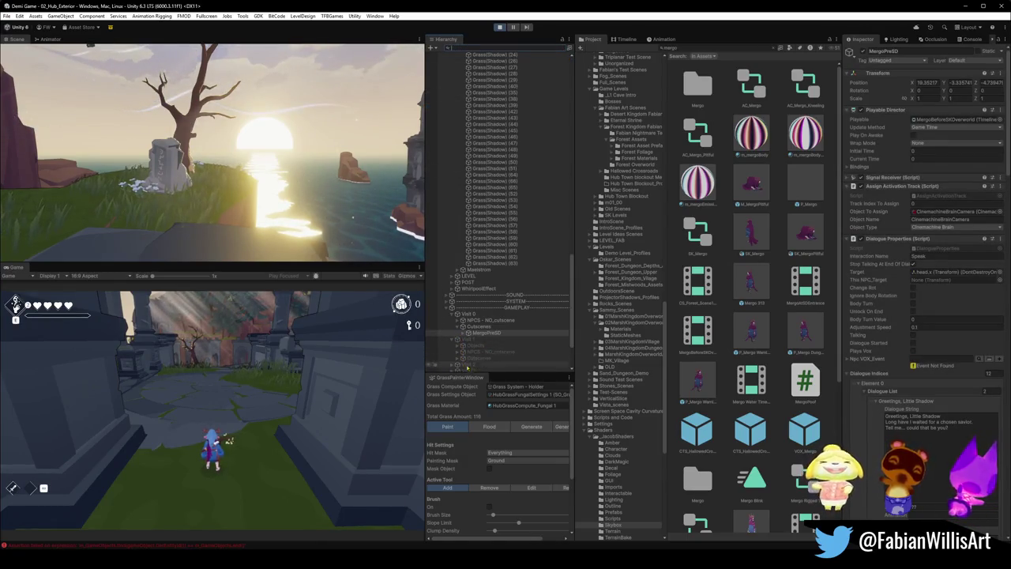
pyautogui.click(488, 365)
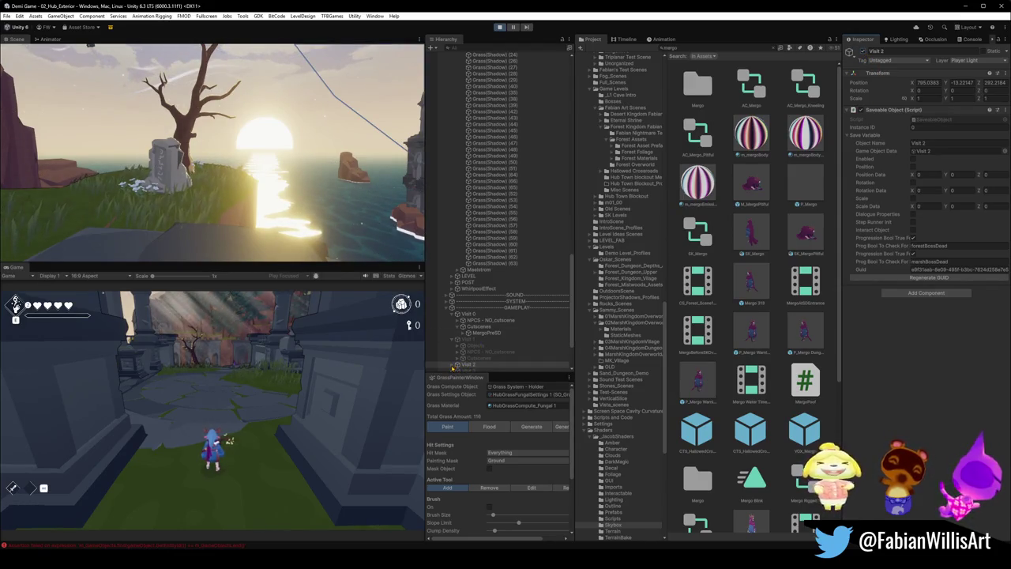
pyautogui.click(453, 365)
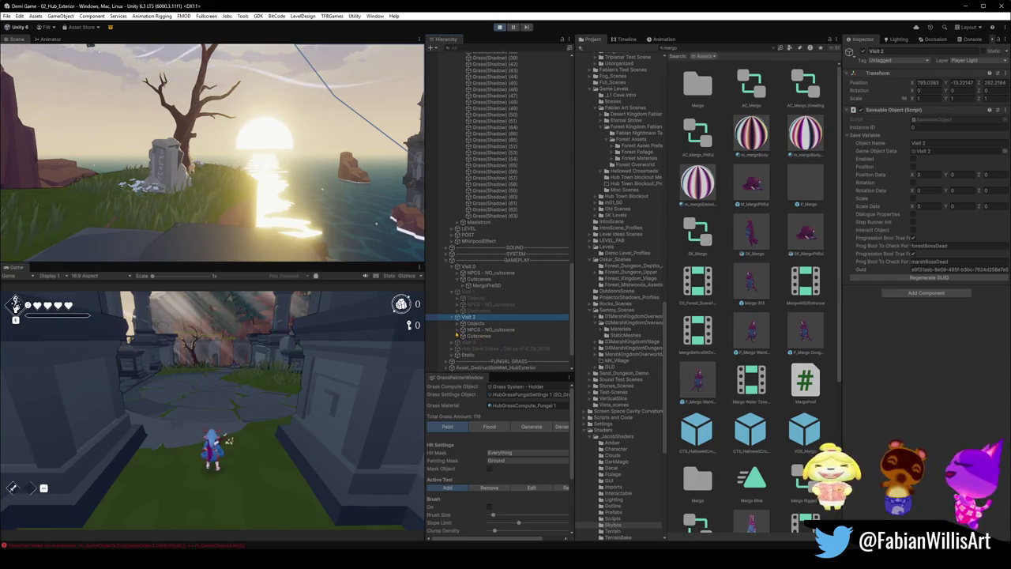
pyautogui.click(460, 329)
pyautogui.scroll(-2, 509, 354)
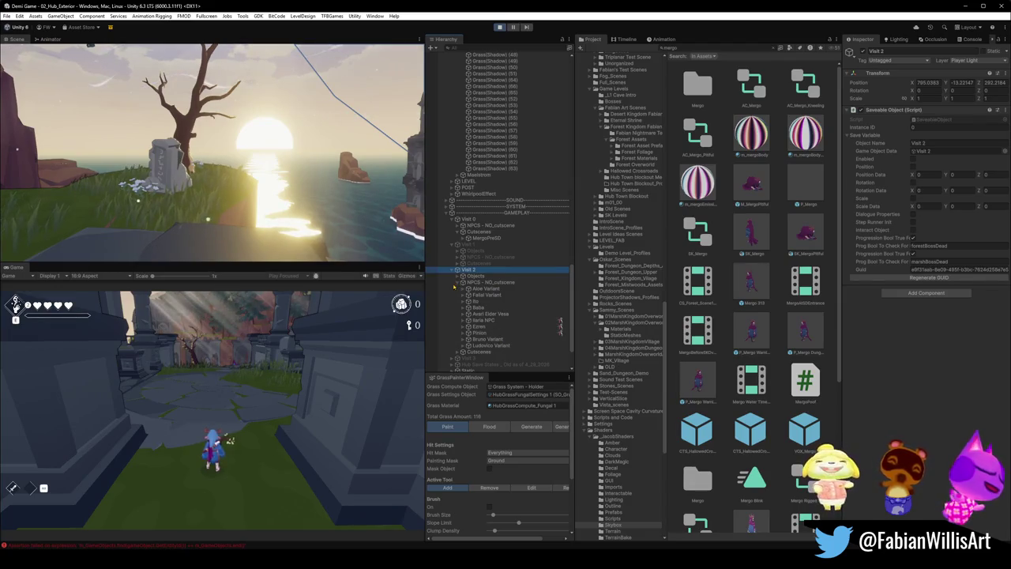
pyautogui.click(460, 283)
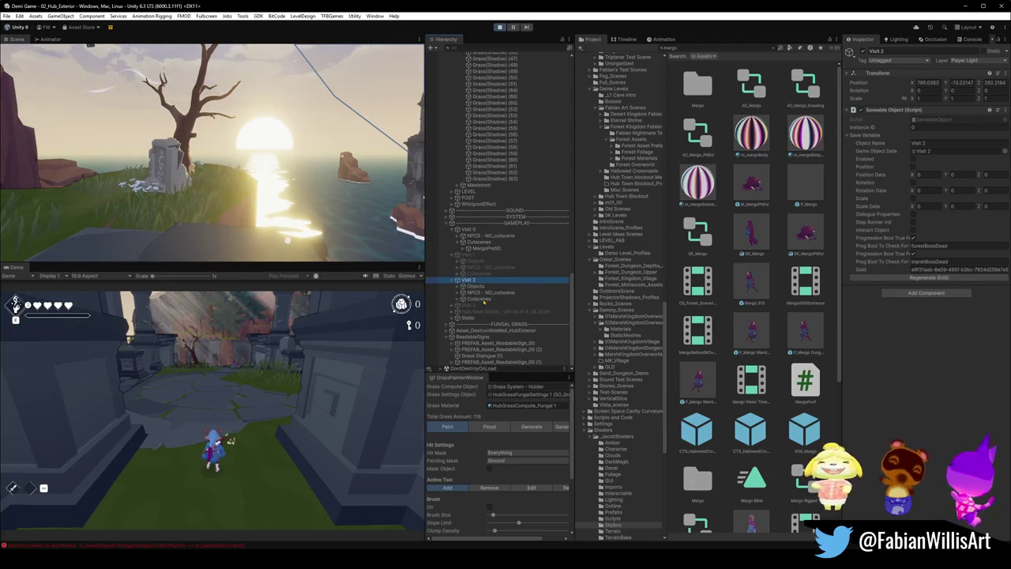
# - Expand Visit 2's Cutscenes and frame Mergo 313 in the Scene view
pyautogui.click(480, 299)
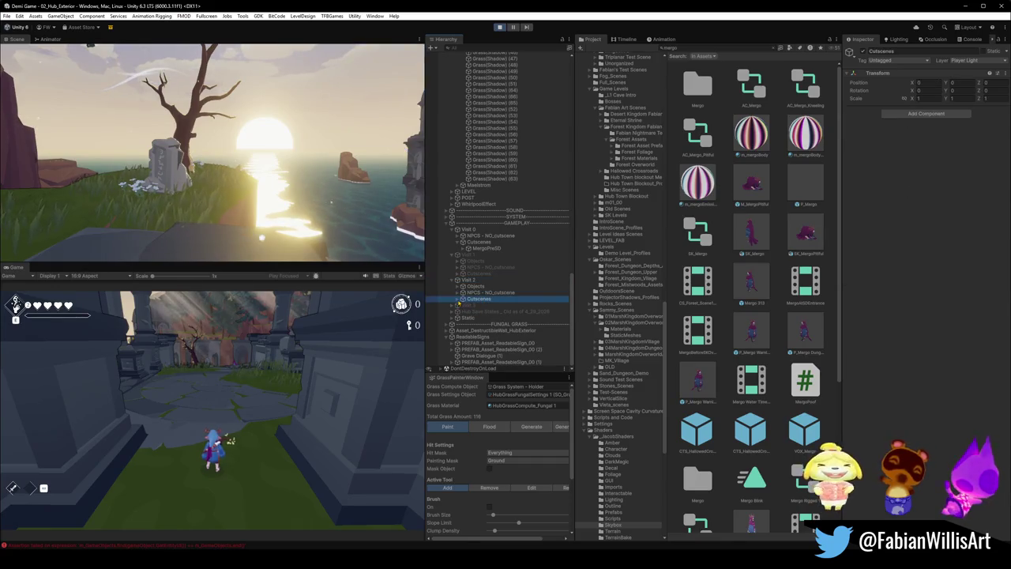
pyautogui.click(459, 300)
pyautogui.click(474, 304)
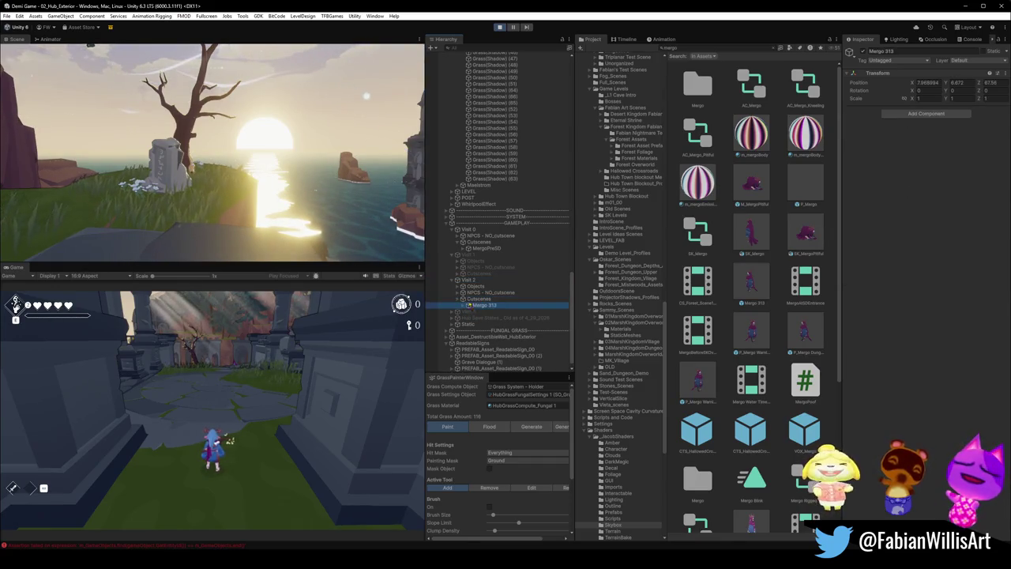
pyautogui.press('f')
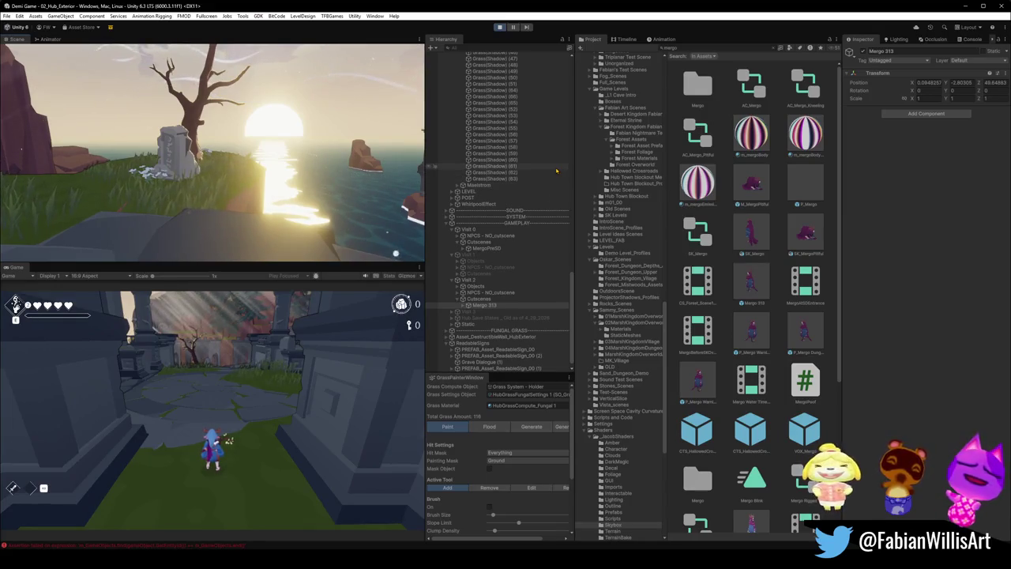
# - Expand MergoPreSD and select P_Mergo to show its Mergo Poof settings
pyautogui.click(479, 249)
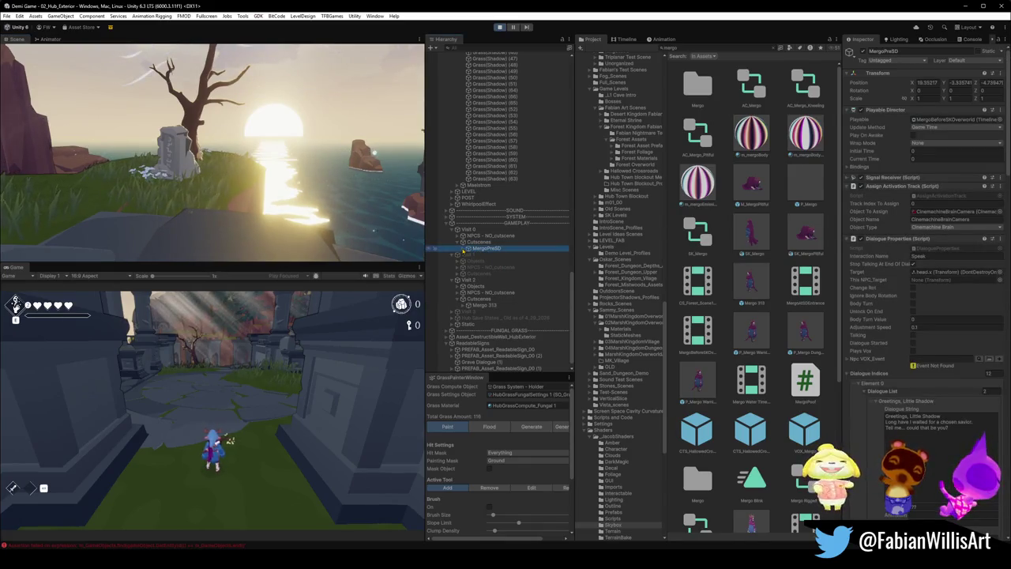
pyautogui.click(465, 248)
pyautogui.click(483, 254)
pyautogui.click(864, 51)
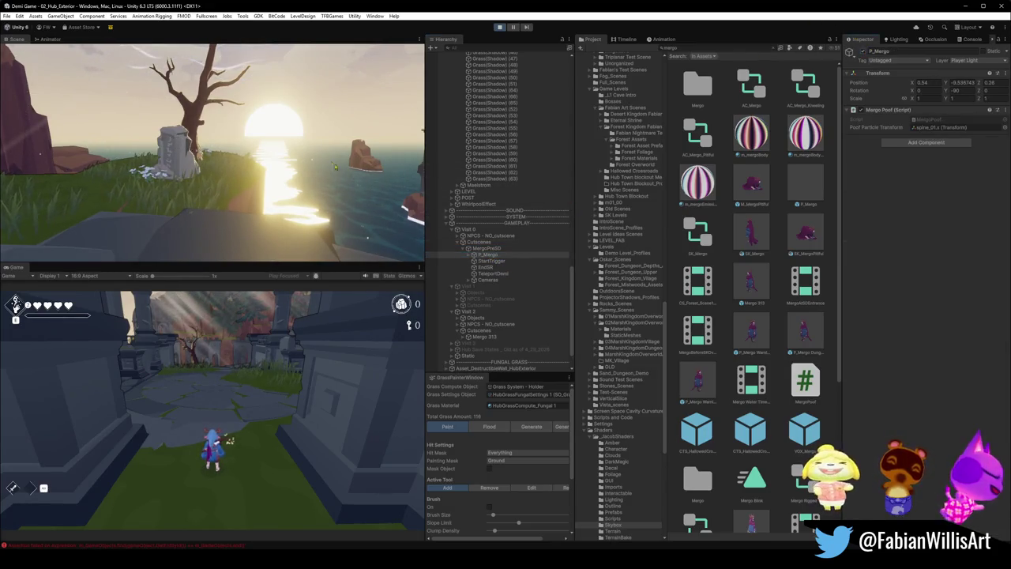
# - Frame P_Mergo and fly the Scene camera close to the character on the rock
pyautogui.hotkey('ctrl', 'alt', 'f')
pyautogui.moveTo(212, 151); pyautogui.dragTo(166, 184)
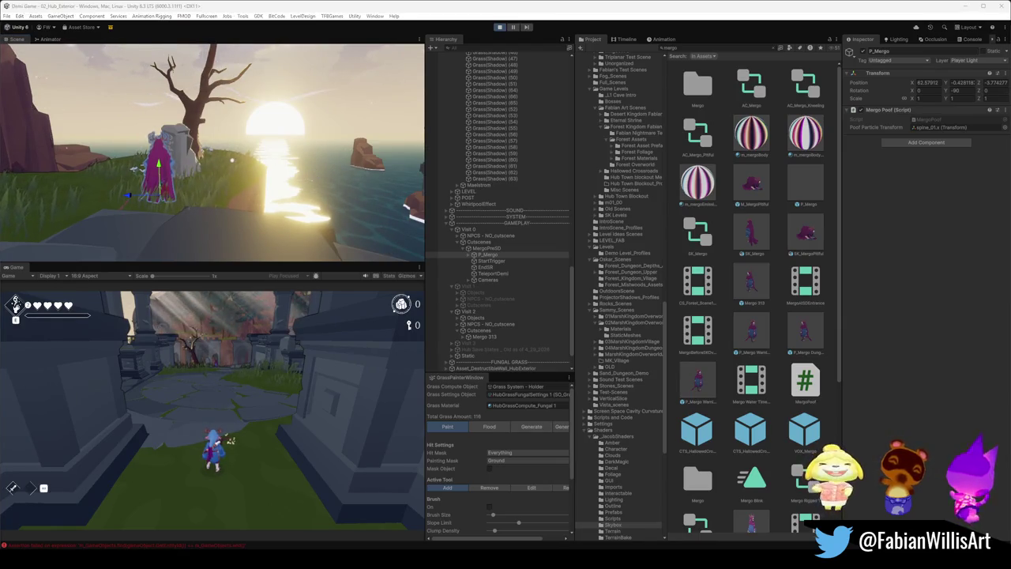
pyautogui.moveTo(233, 157)
pyautogui.mouseDown()
pyautogui.moveTo(346, 159)
pyautogui.moveTo(297, 147)
pyautogui.moveTo(36, 146)
pyautogui.moveTo(395, 143)
pyautogui.moveTo(184, 136)
pyautogui.mouseUp()
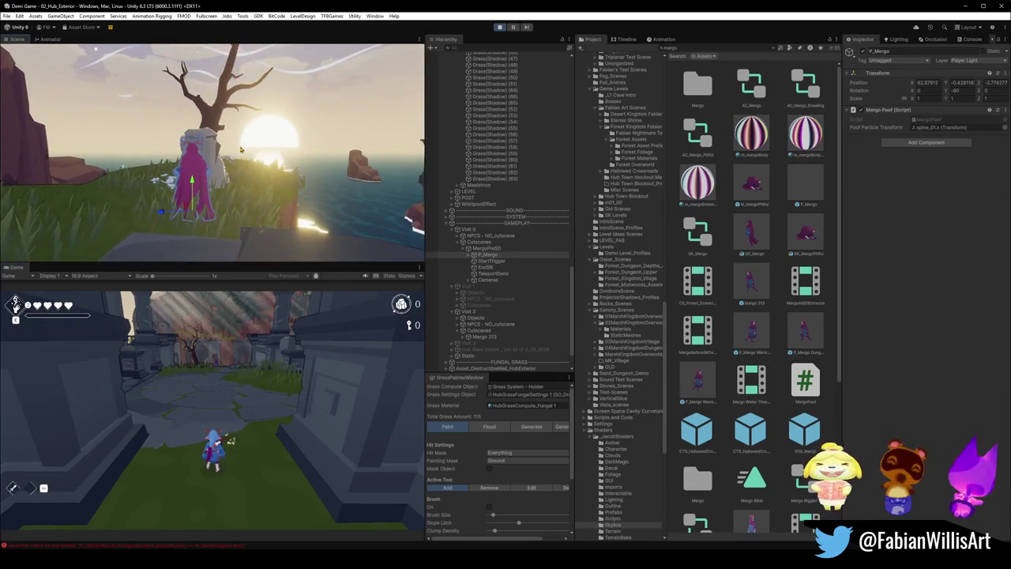
# - Expand P_Mergo and SK_Mergo and select the CLOTHPHYSICS object
pyautogui.click(471, 256)
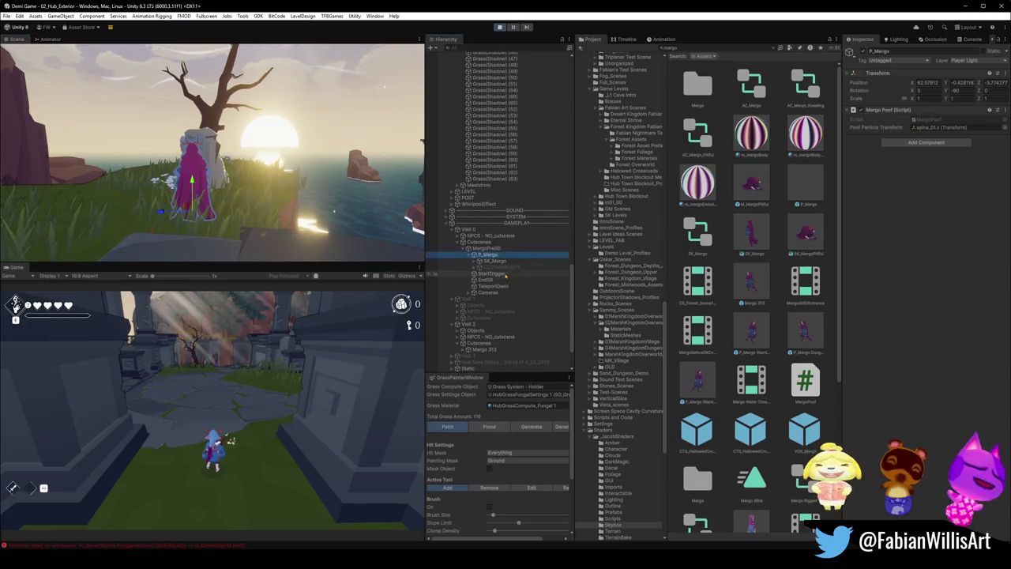
pyautogui.click(474, 262)
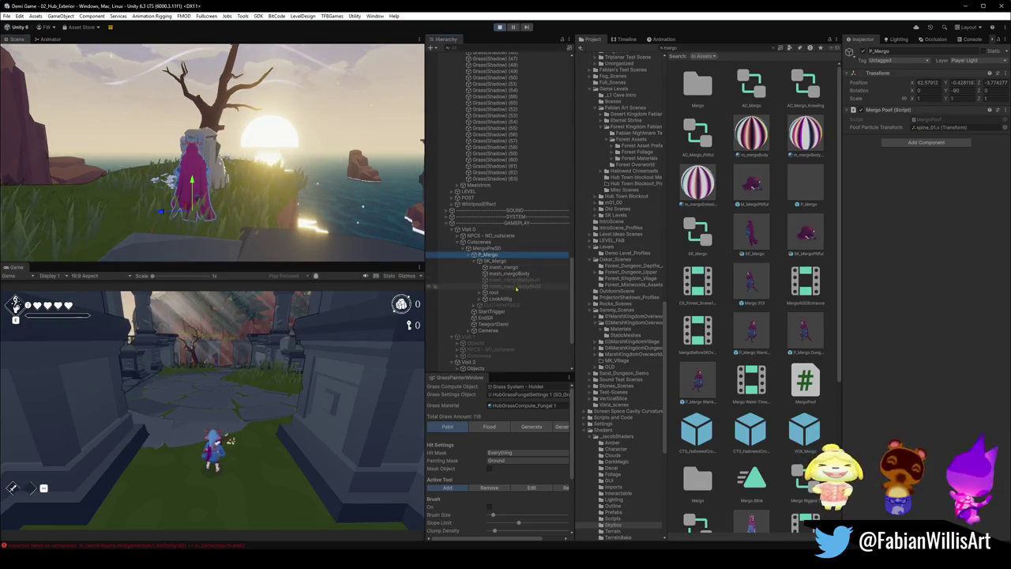
pyautogui.click(432, 306)
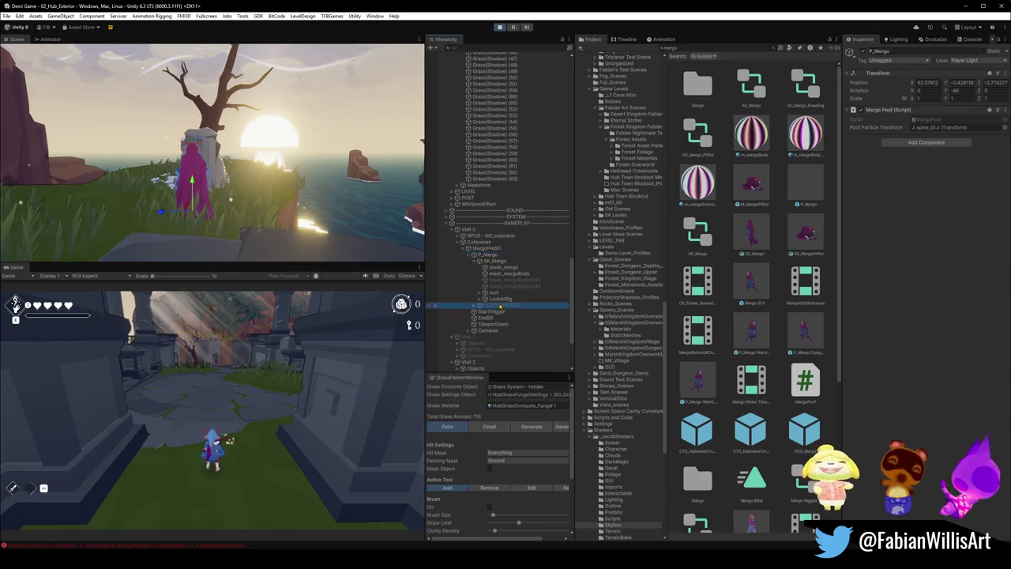
pyautogui.click(853, 51)
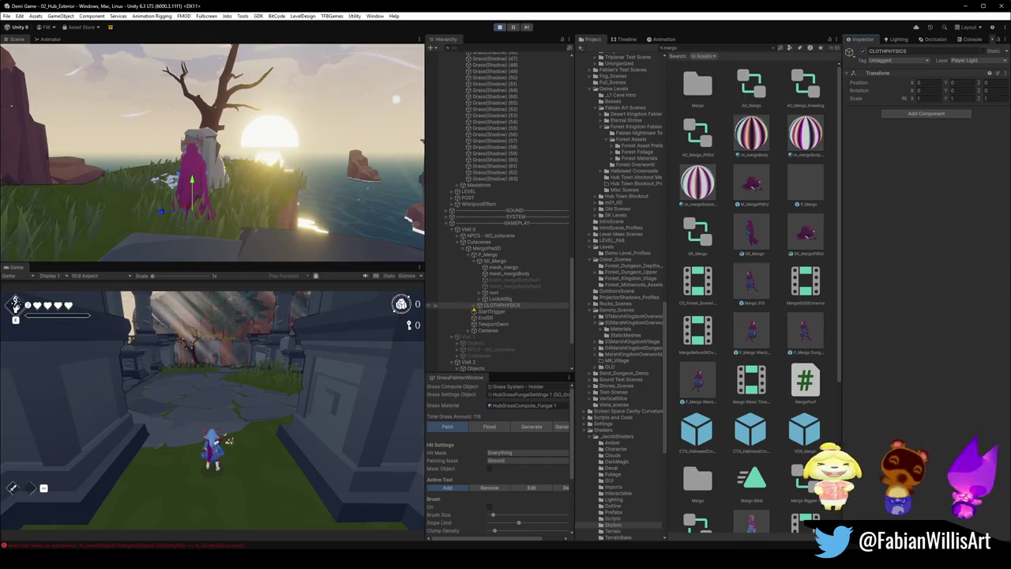
# - Expand CLOTHPHYSICS and review the Cape cloth's MagicaCloth Wind settings
pyautogui.click(478, 304)
pyautogui.click(498, 318)
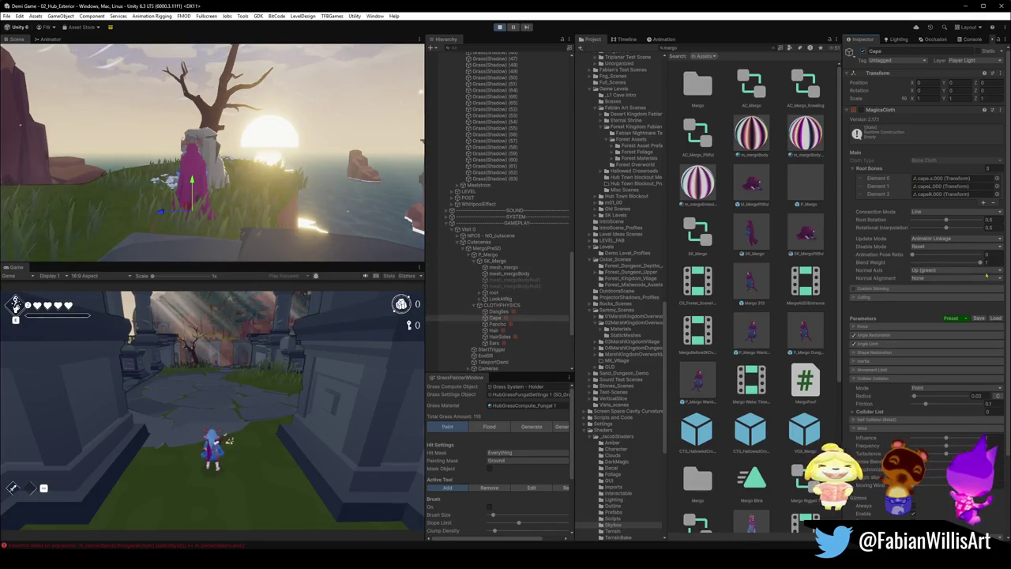
pyautogui.scroll(-3, 987, 277)
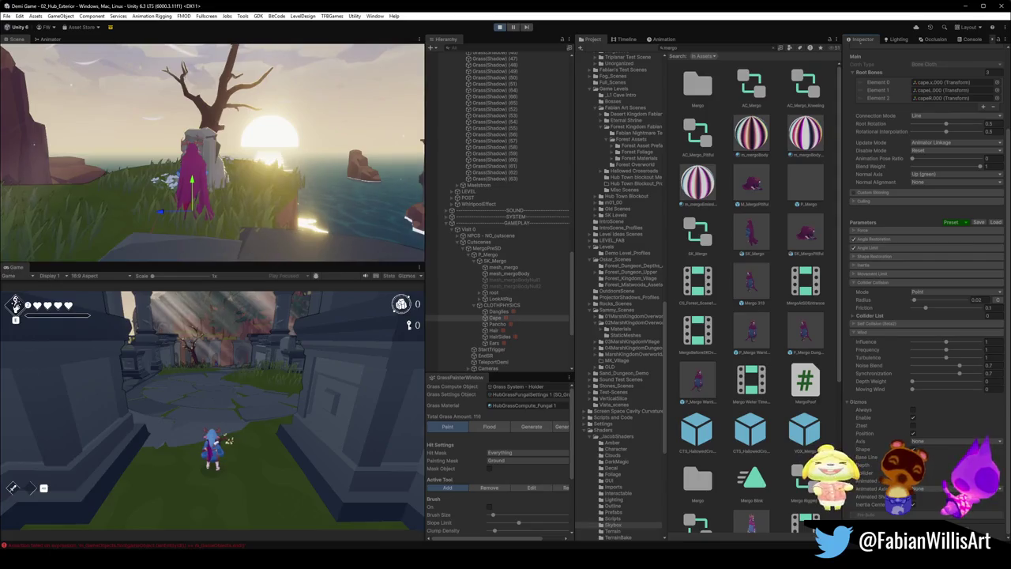
pyautogui.scroll(2, 903, 273)
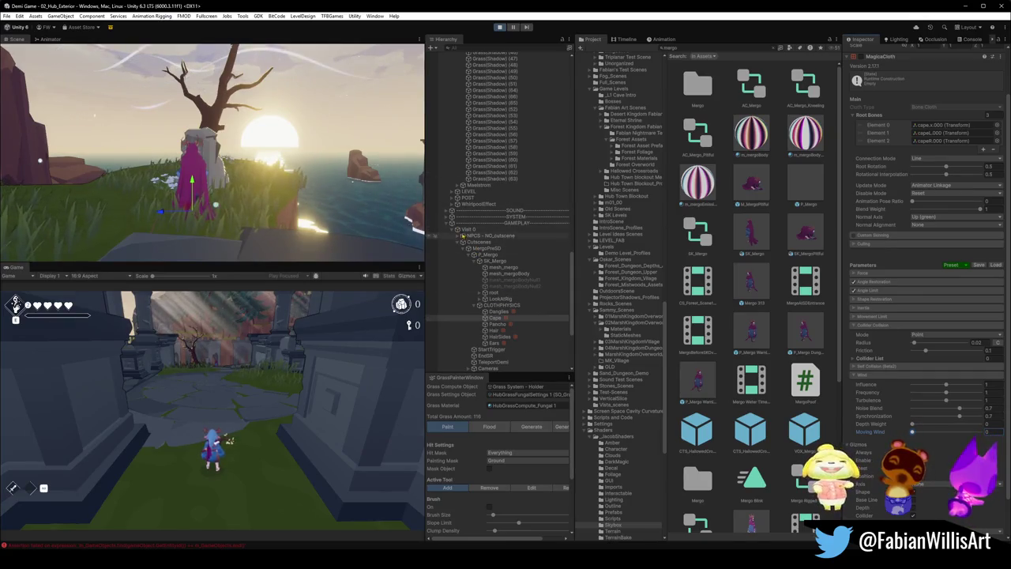
pyautogui.click(483, 224)
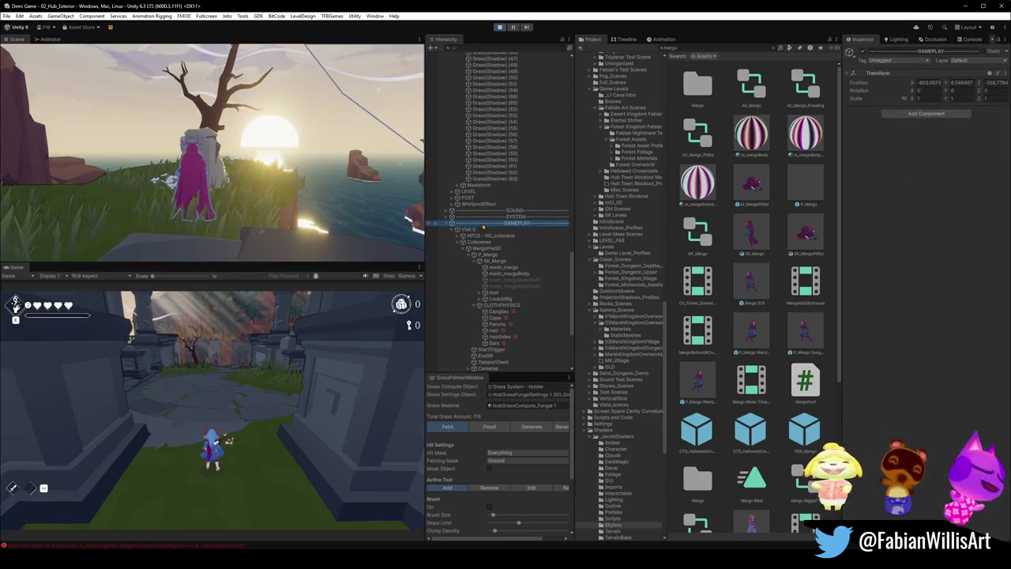
# - Create a Magica Wind Zone under GAMEPLAY via Magica Cloth2 and set Main to 22.2
pyautogui.rightClick(483, 226)
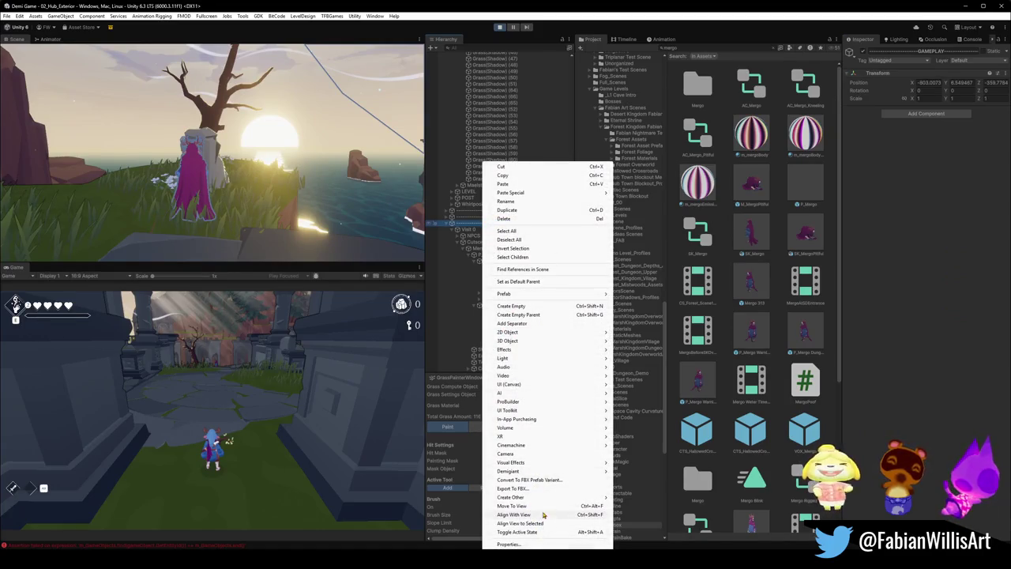
pyautogui.moveTo(547, 500)
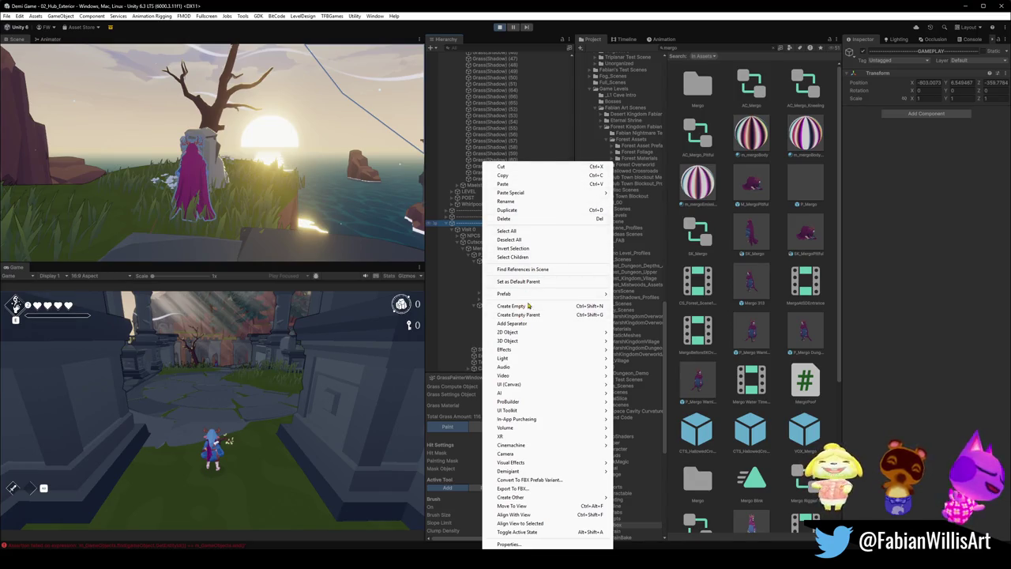
pyautogui.moveTo(548, 361)
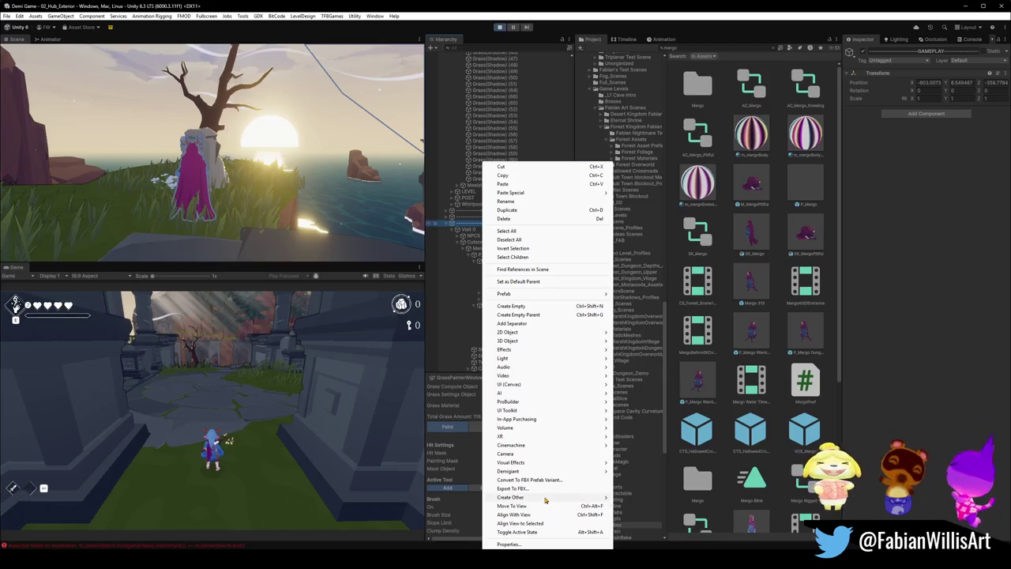
pyautogui.moveTo(641, 497)
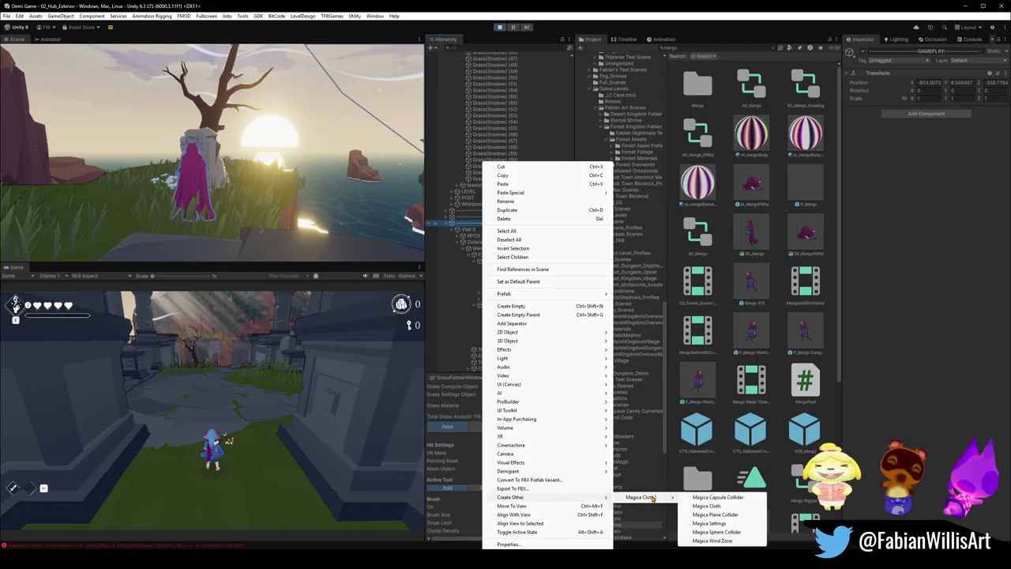
pyautogui.click(725, 542)
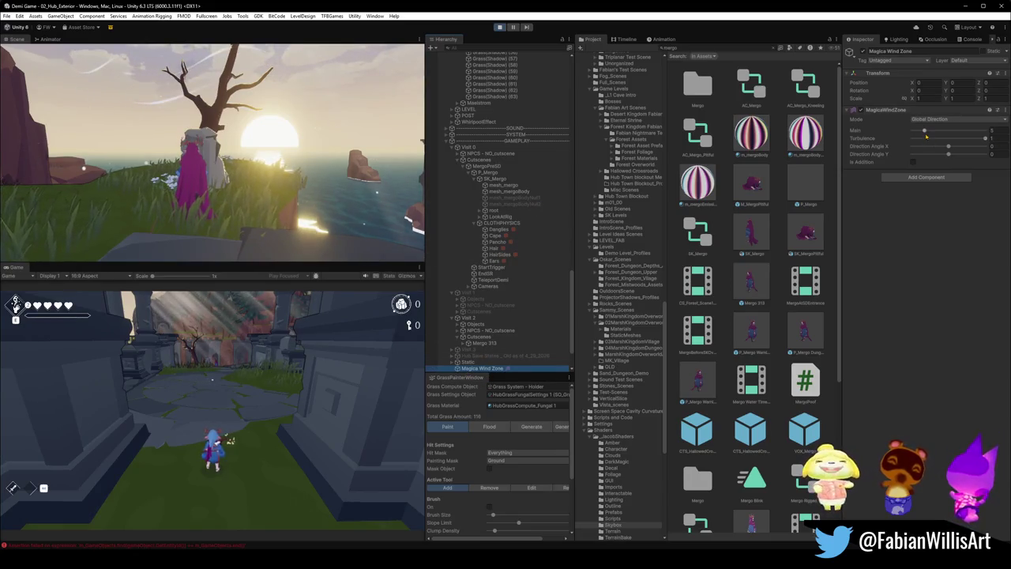
pyautogui.moveTo(924, 131); pyautogui.dragTo(965, 131)
pyautogui.press('`')
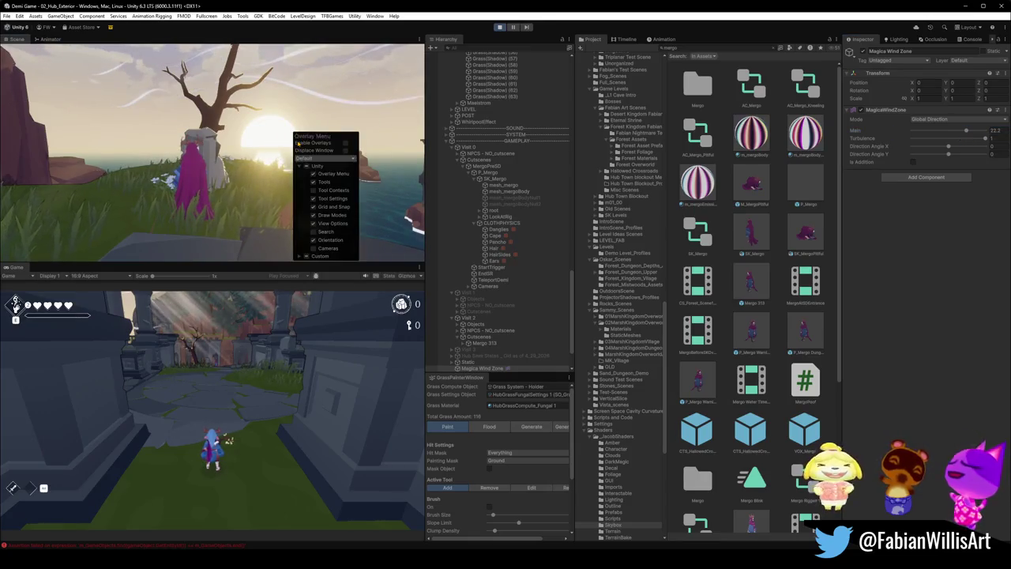
# - Re-enable the Scene view overlays and toggle the Orientation overlay on and off
pyautogui.click(345, 143)
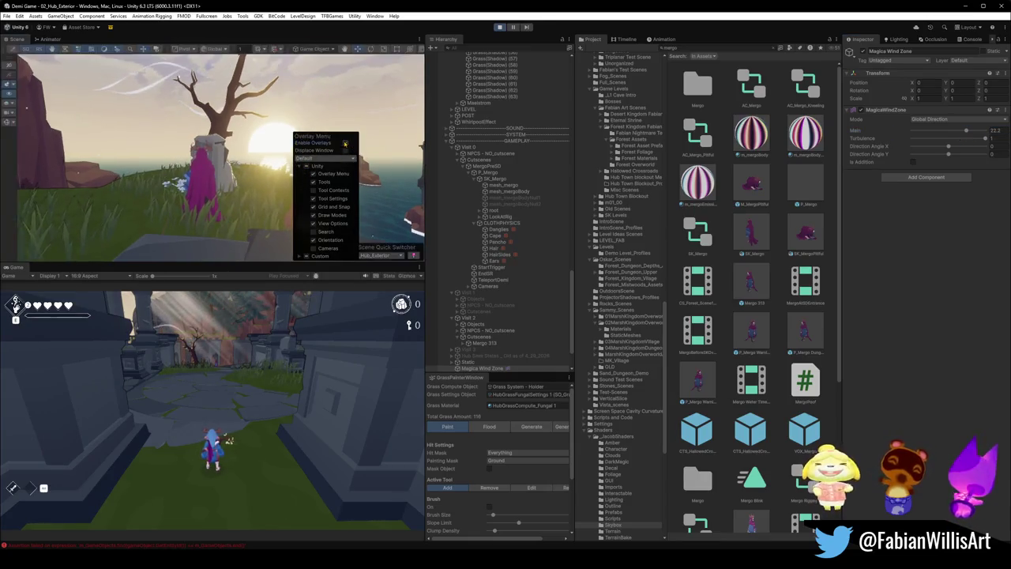
pyautogui.press('`')
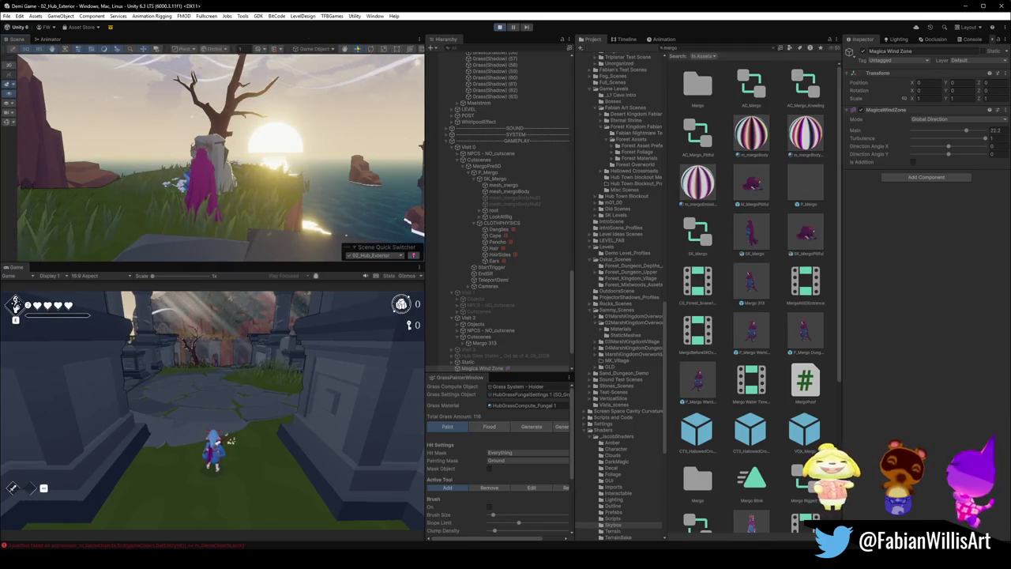
pyautogui.hscroll(5, 342, 49)
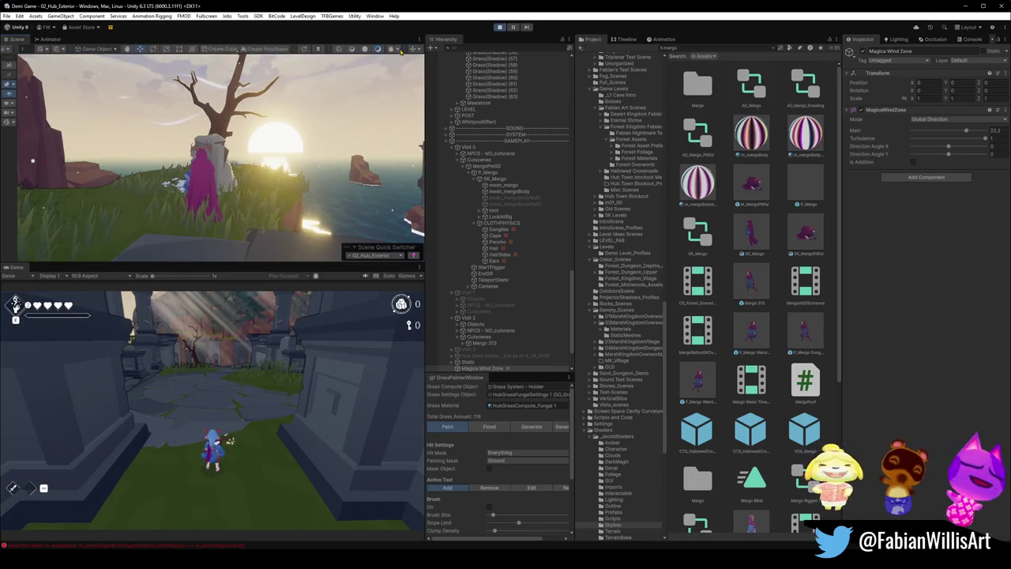
pyautogui.click(412, 50)
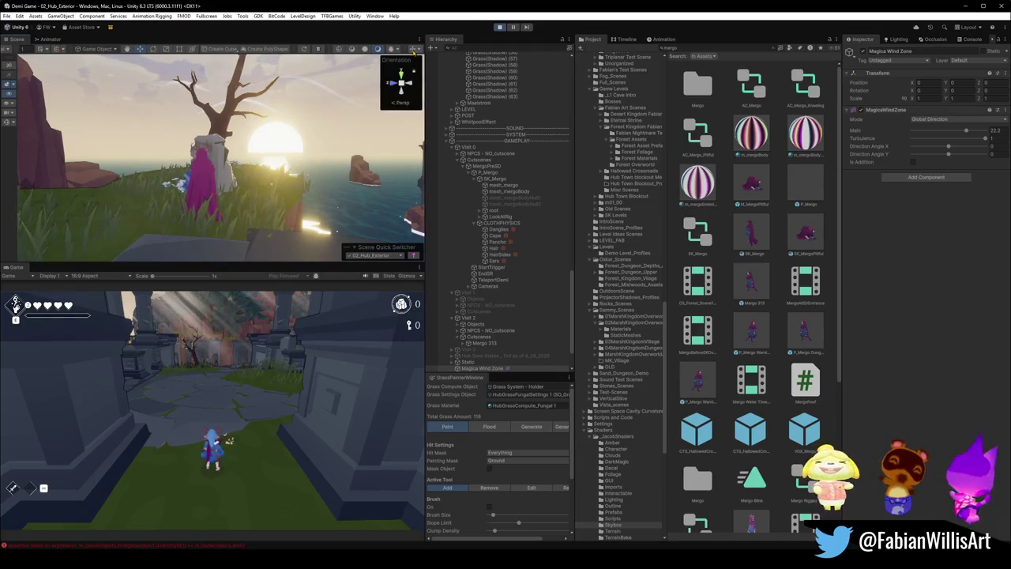
pyautogui.click(403, 50)
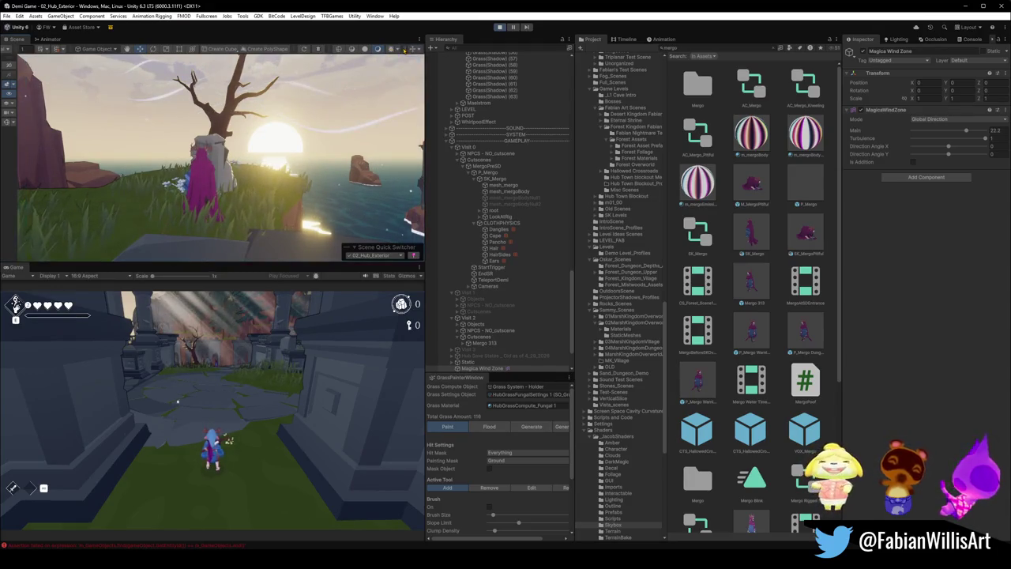
# - Move the Magica Wind Zone next to Mergo on the cliff
pyautogui.hscroll(-5, 204, 50)
pyautogui.hscroll(-3, 204, 50)
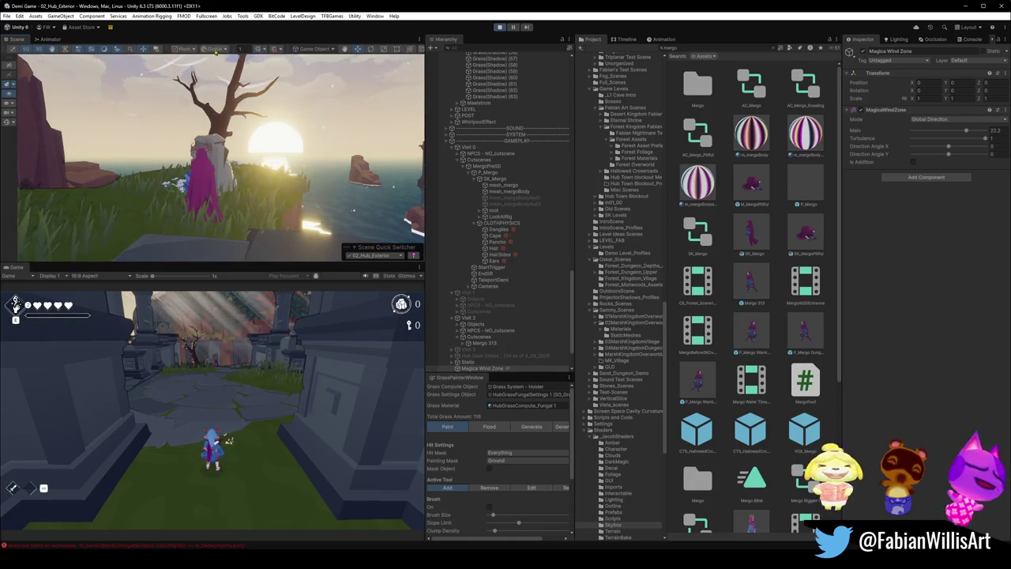
pyautogui.scroll(1, 278, 147)
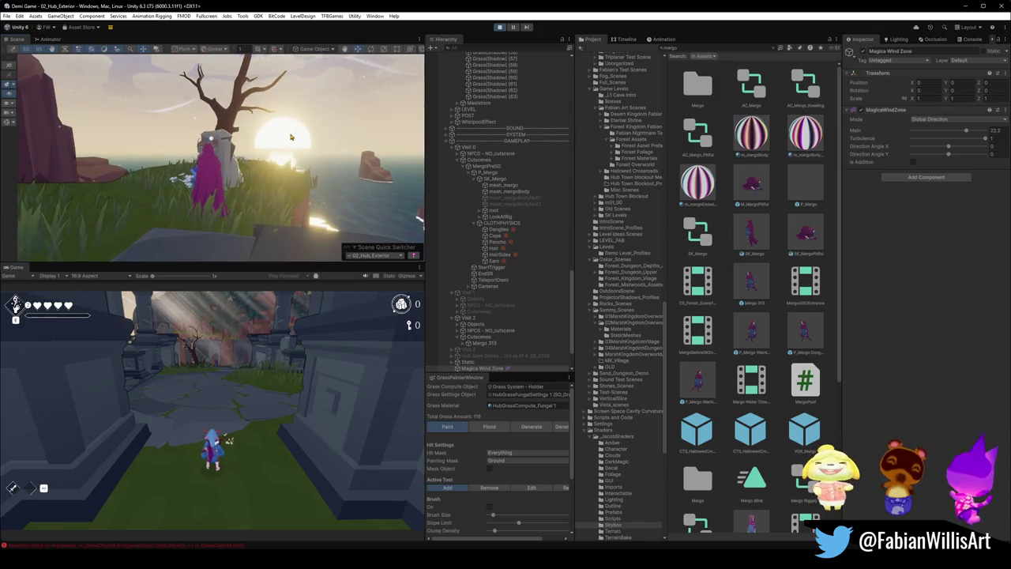
pyautogui.moveTo(278, 147)
pyautogui.mouseDown()
pyautogui.moveTo(221, 232)
pyautogui.moveTo(230, 231)
pyautogui.moveTo(217, 212)
pyautogui.mouseUp()
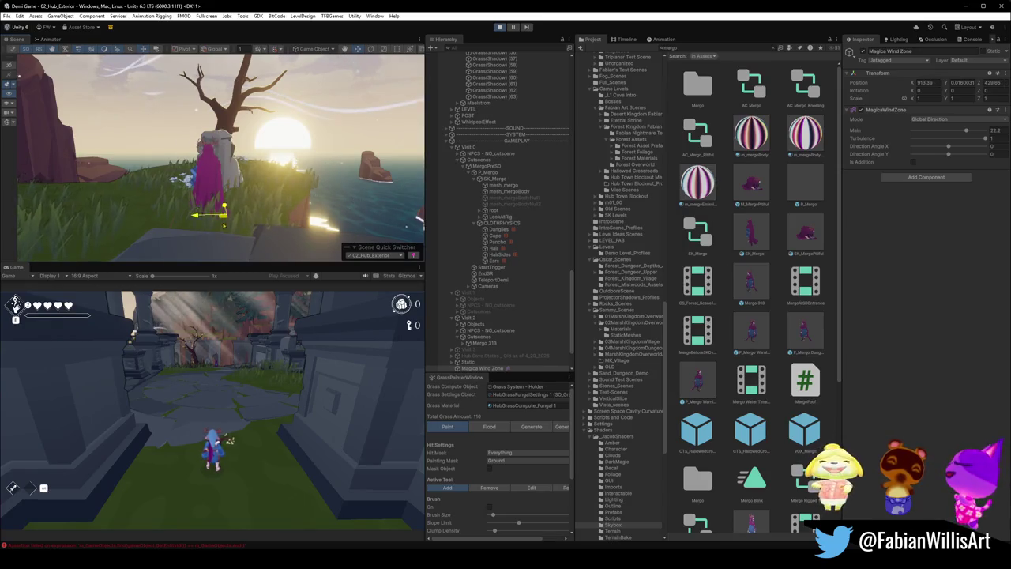
pyautogui.click(8, 122)
# - Rotate the wind zone to Y -183.5 and adjust its Direction Angle Y
pyautogui.press('e')
pyautogui.moveTo(260, 239)
pyautogui.mouseDown()
pyautogui.moveTo(422, 271)
pyautogui.moveTo(482, 261)
pyautogui.mouseUp()
pyautogui.moveTo(253, 150)
pyautogui.mouseDown()
pyautogui.moveTo(376, 165)
pyautogui.moveTo(276, 143)
pyautogui.moveTo(324, 128)
pyautogui.mouseUp()
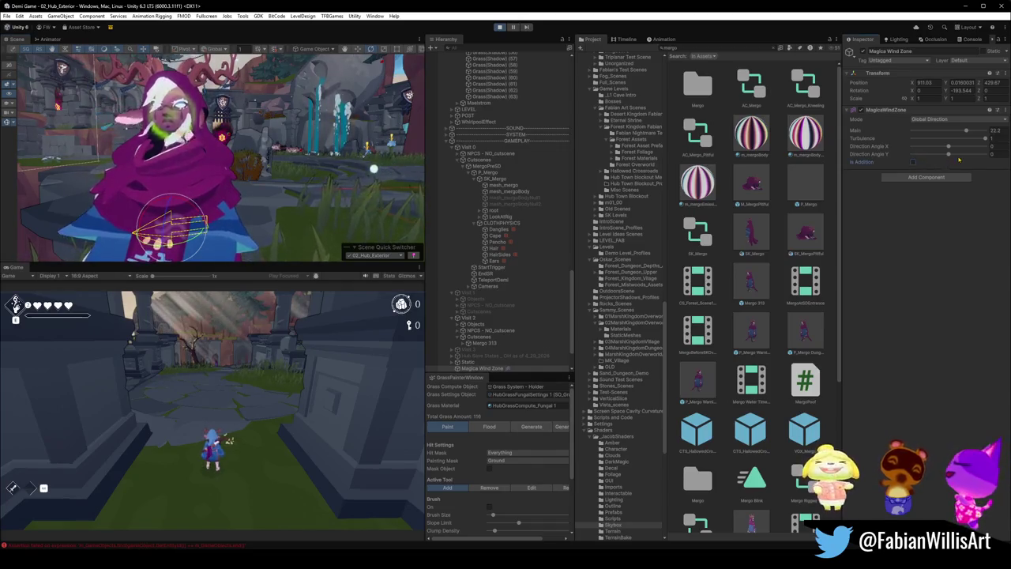
pyautogui.moveTo(948, 154)
pyautogui.mouseDown()
pyautogui.moveTo(980, 156)
pyautogui.moveTo(957, 157)
pyautogui.mouseUp()
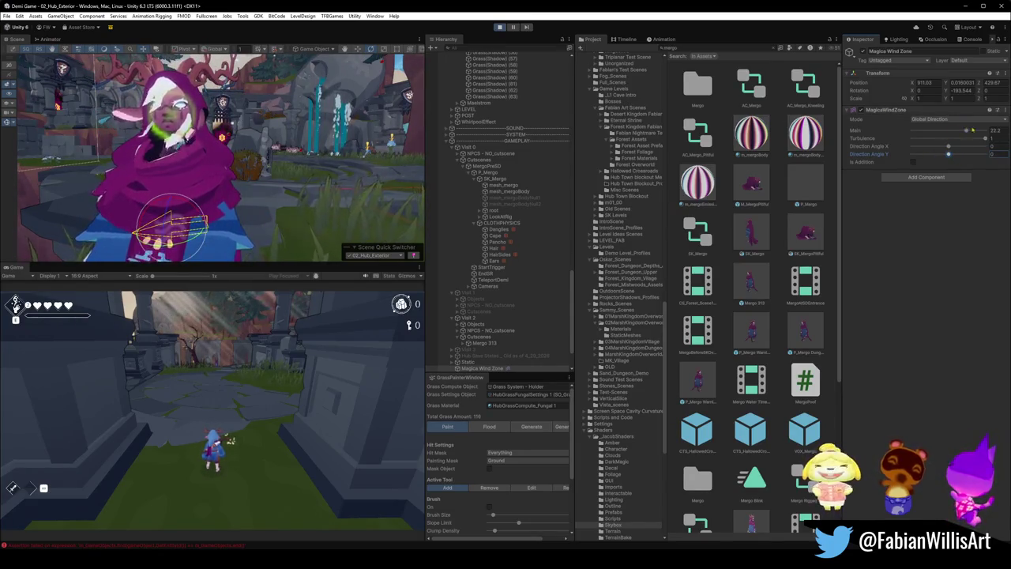
# - Set the wind zone's Turbulence to 0.497 and Main strength to 15.2
pyautogui.moveTo(986, 139); pyautogui.dragTo(938, 141)
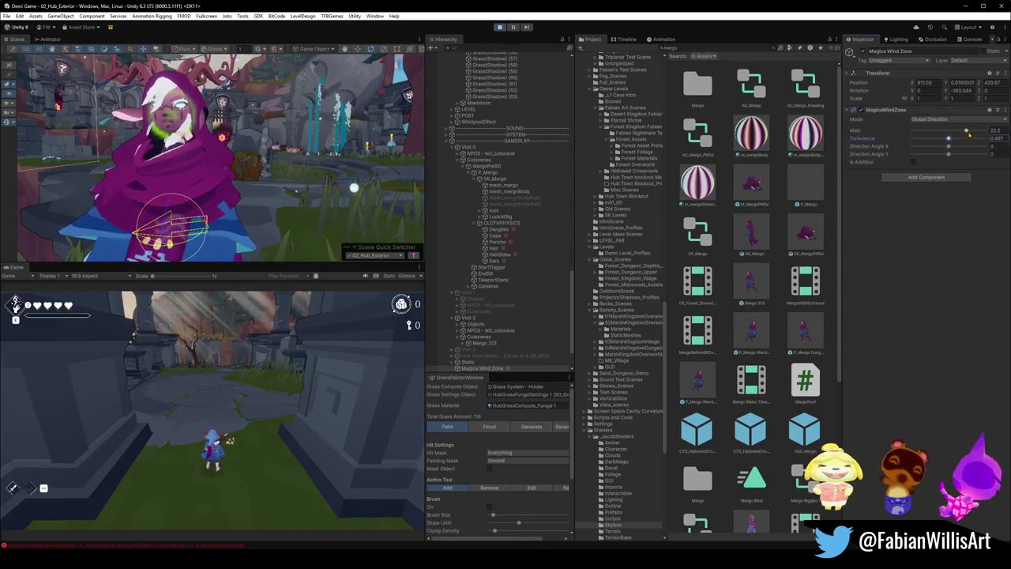
pyautogui.moveTo(966, 132); pyautogui.dragTo(930, 131)
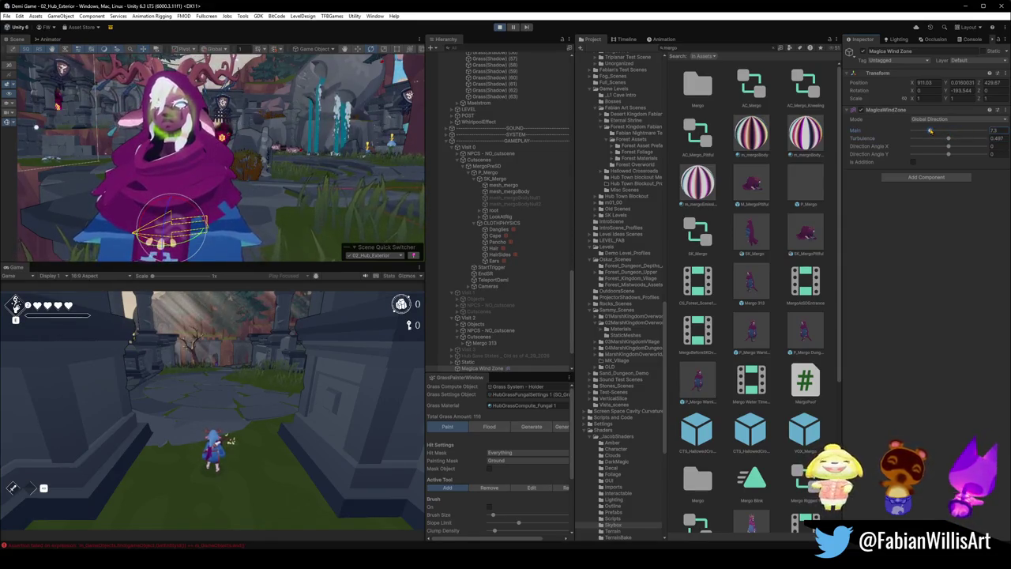
pyautogui.moveTo(925, 131); pyautogui.dragTo(949, 129)
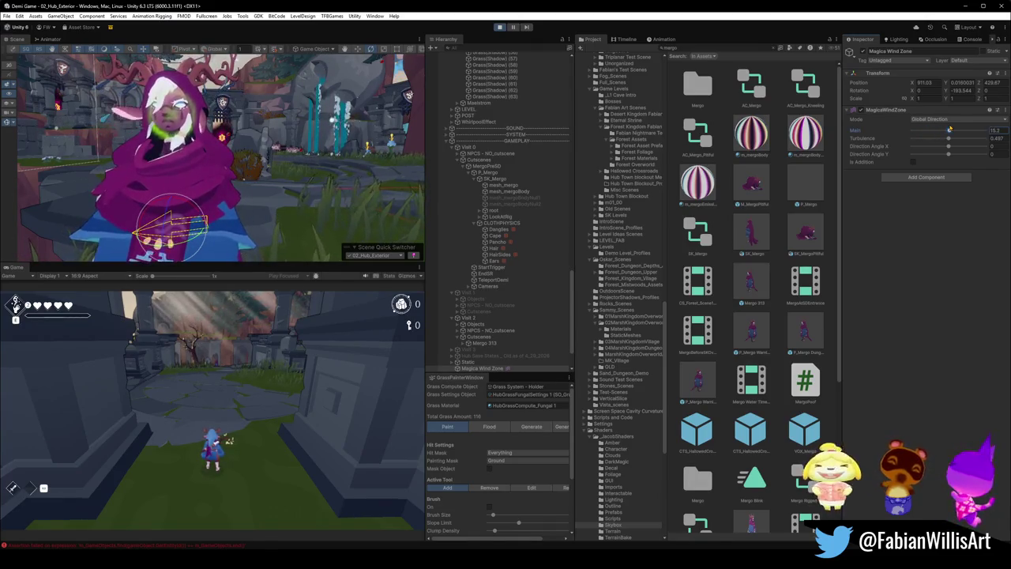
pyautogui.moveTo(350, 164)
pyautogui.mouseDown()
pyautogui.moveTo(202, 159)
pyautogui.moveTo(294, 169)
pyautogui.mouseUp()
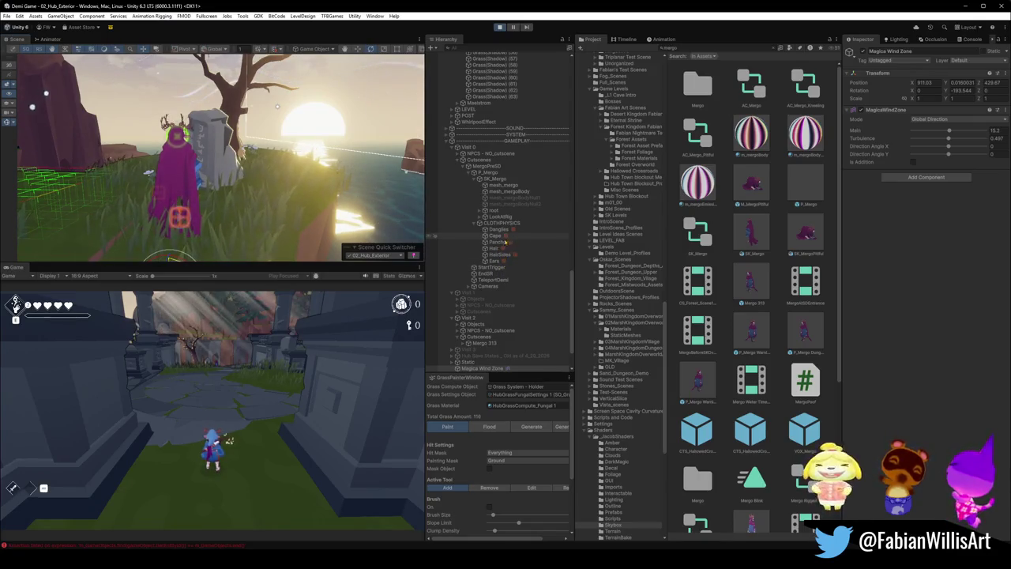
# - Raise the Cape cloth's Moving Wind to 9.42, keeping Influence at 1
pyautogui.click(503, 236)
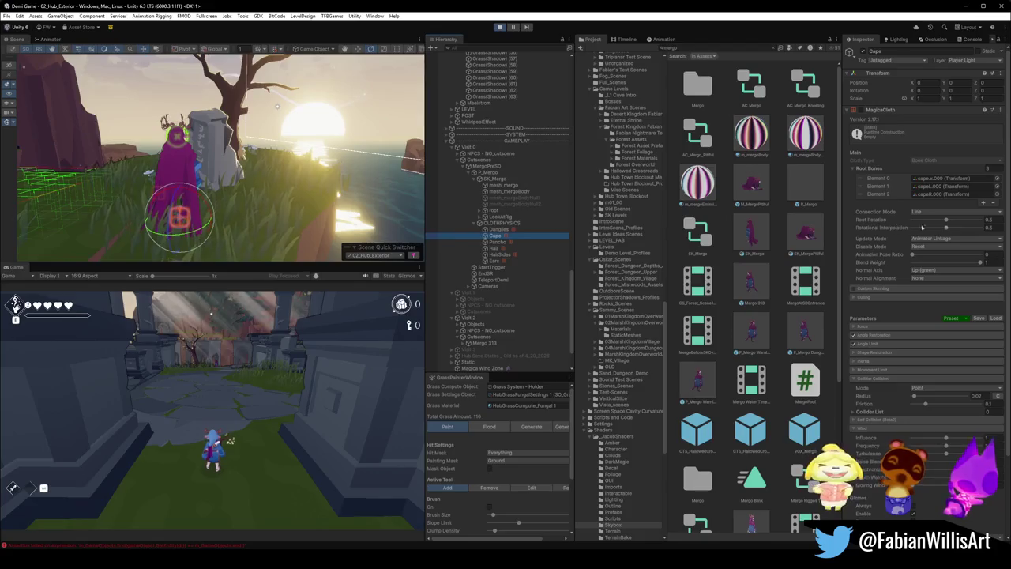
pyautogui.scroll(-3, 896, 364)
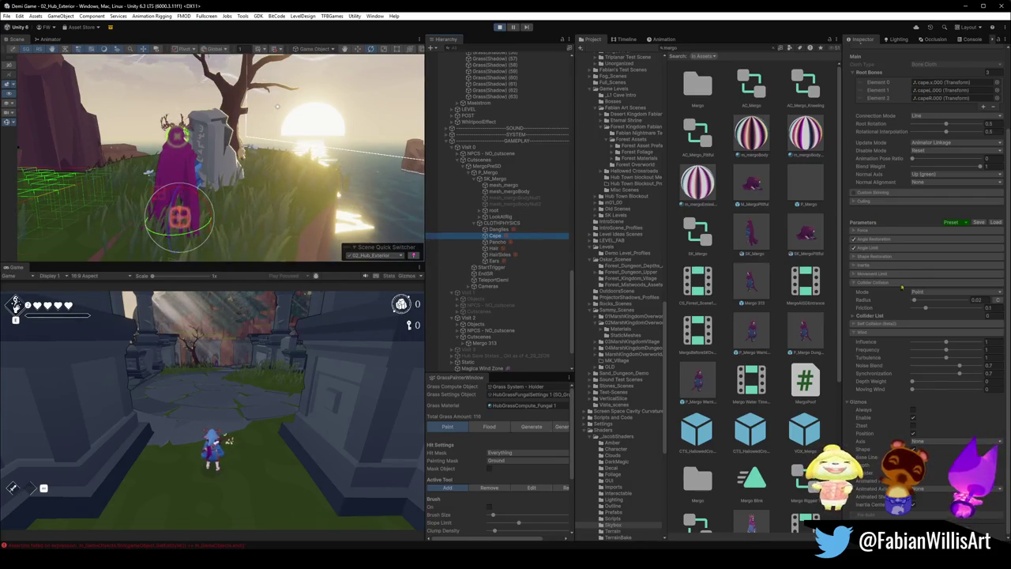
pyautogui.moveTo(946, 343)
pyautogui.mouseDown()
pyautogui.moveTo(982, 343)
pyautogui.moveTo(913, 343)
pyautogui.moveTo(967, 345)
pyautogui.moveTo(947, 342)
pyautogui.mouseUp()
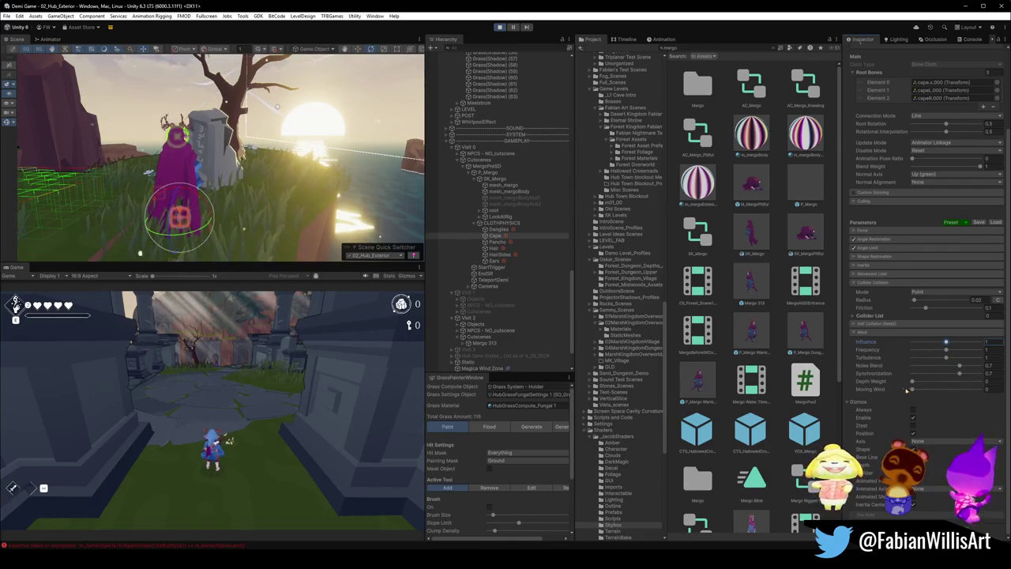
pyautogui.moveTo(912, 389)
pyautogui.mouseDown()
pyautogui.moveTo(978, 389)
pyautogui.moveTo(955, 380)
pyautogui.mouseUp()
pyautogui.click(913, 382)
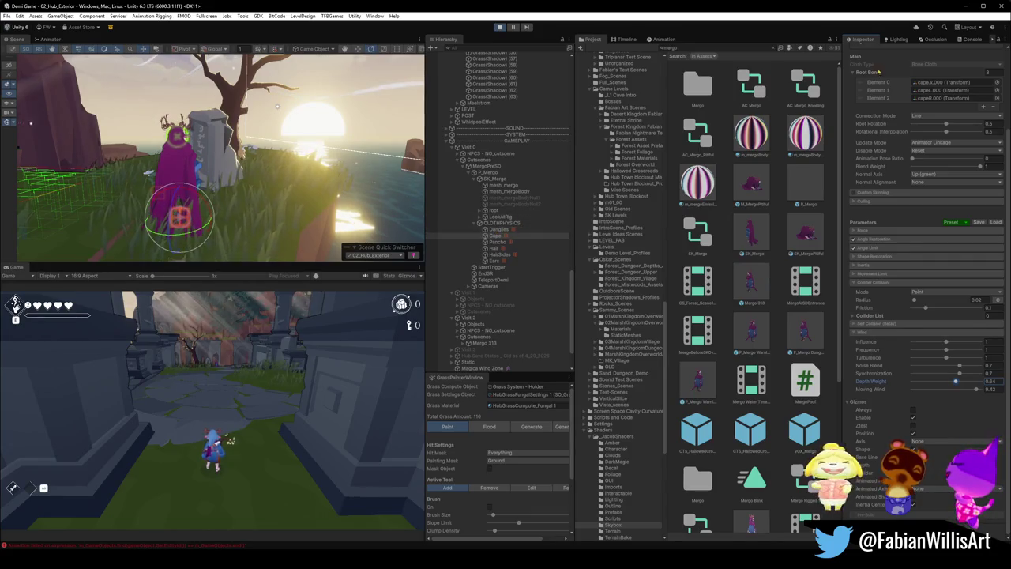
# - Reset Cape's Depth Weight and Moving Wind to 0, set Influence to 2, raise Frequency
pyautogui.scroll(3, 924, 284)
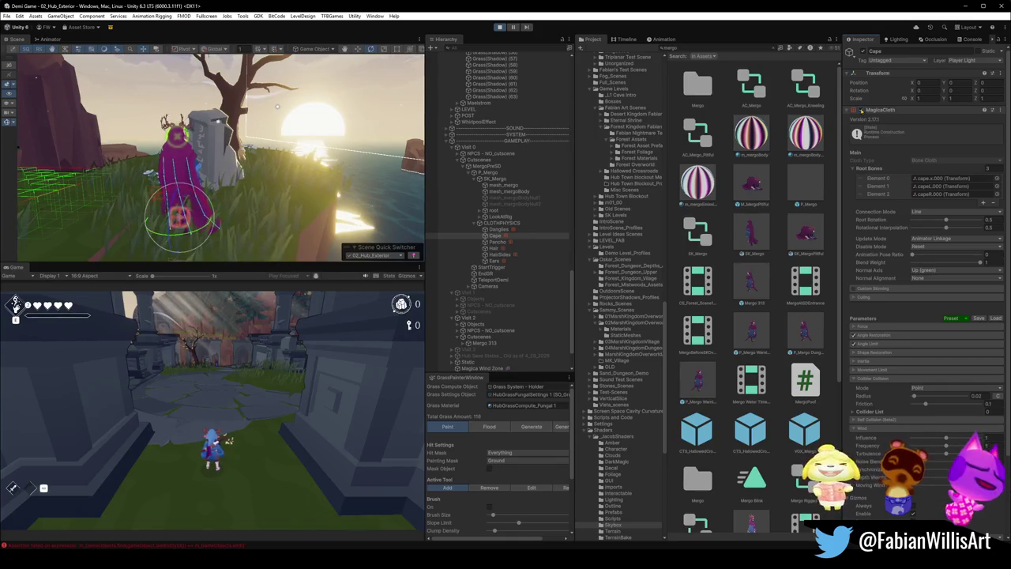
pyautogui.scroll(-3, 946, 382)
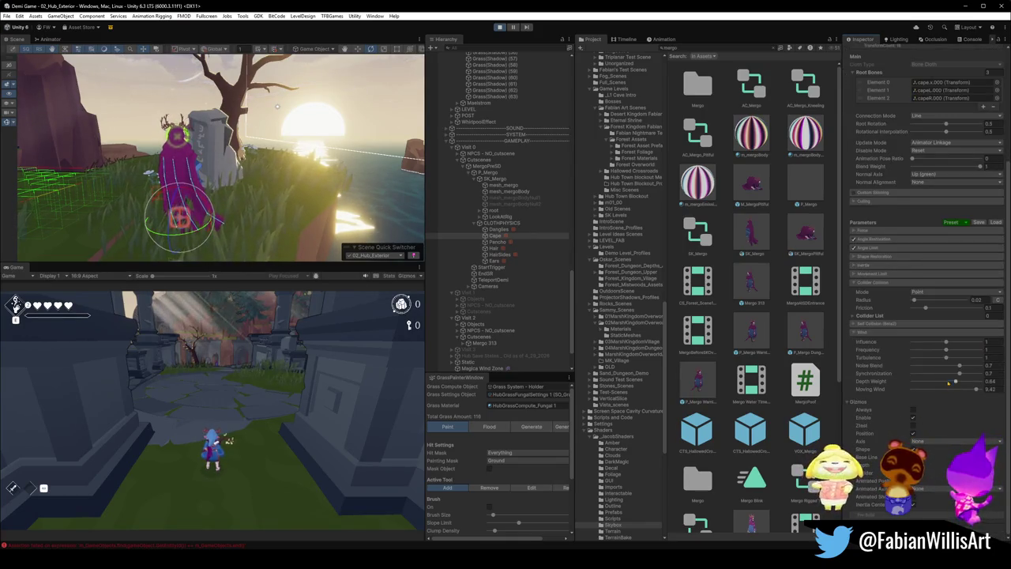
pyautogui.moveTo(956, 384); pyautogui.dragTo(823, 362)
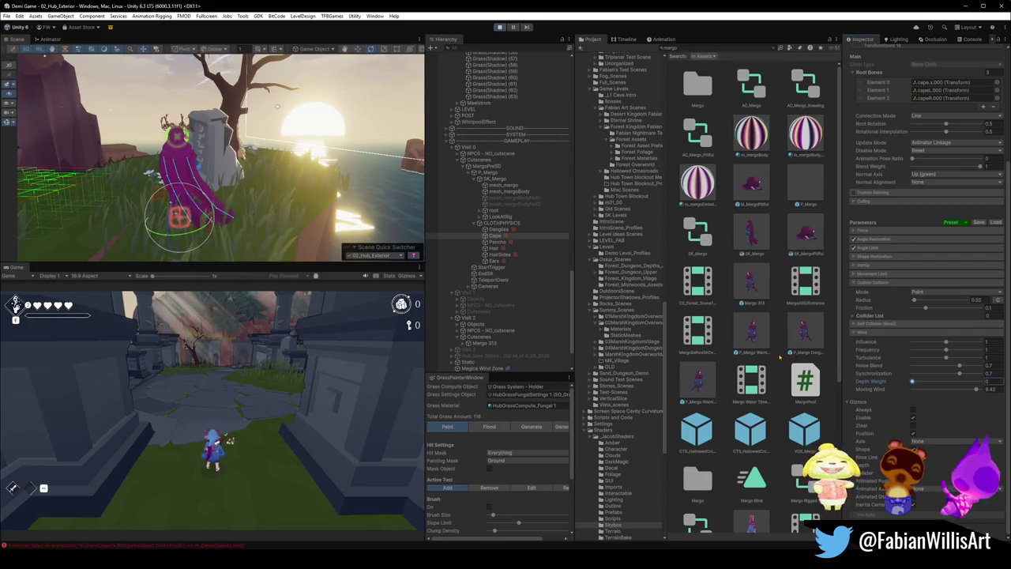
pyautogui.moveTo(969, 392); pyautogui.dragTo(869, 383)
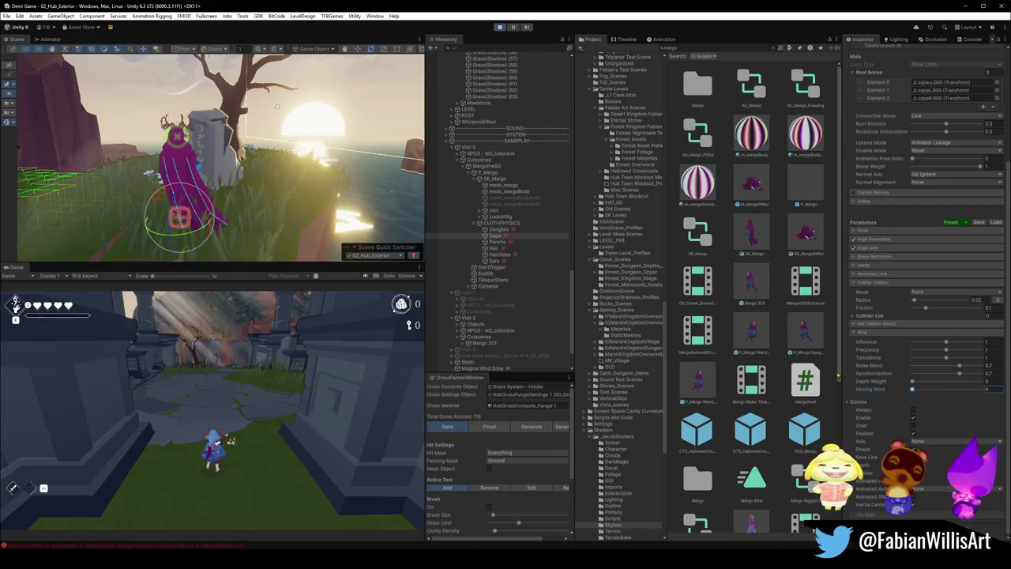
pyautogui.moveTo(946, 341); pyautogui.dragTo(980, 342)
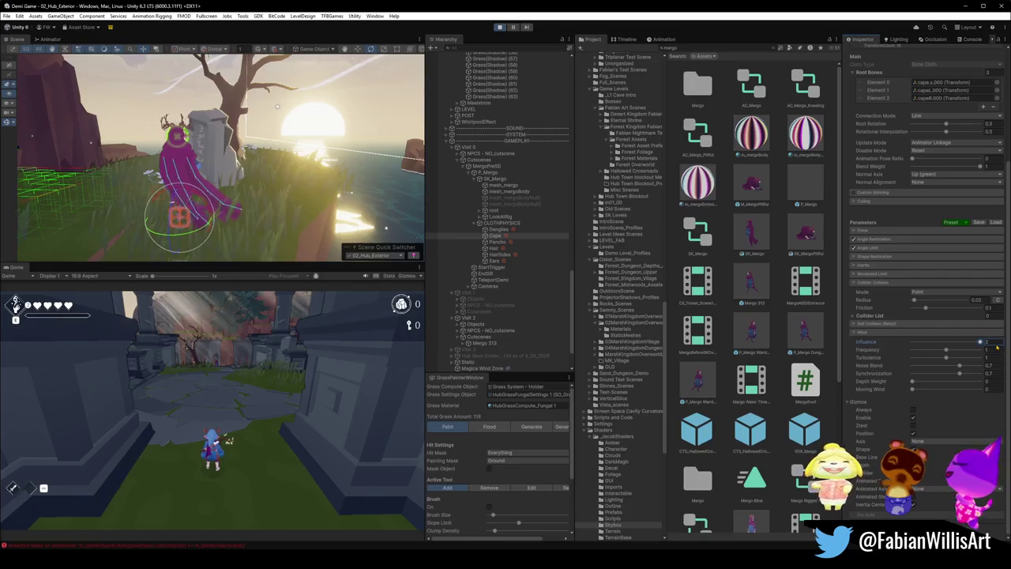
pyautogui.moveTo(946, 350); pyautogui.dragTo(987, 363)
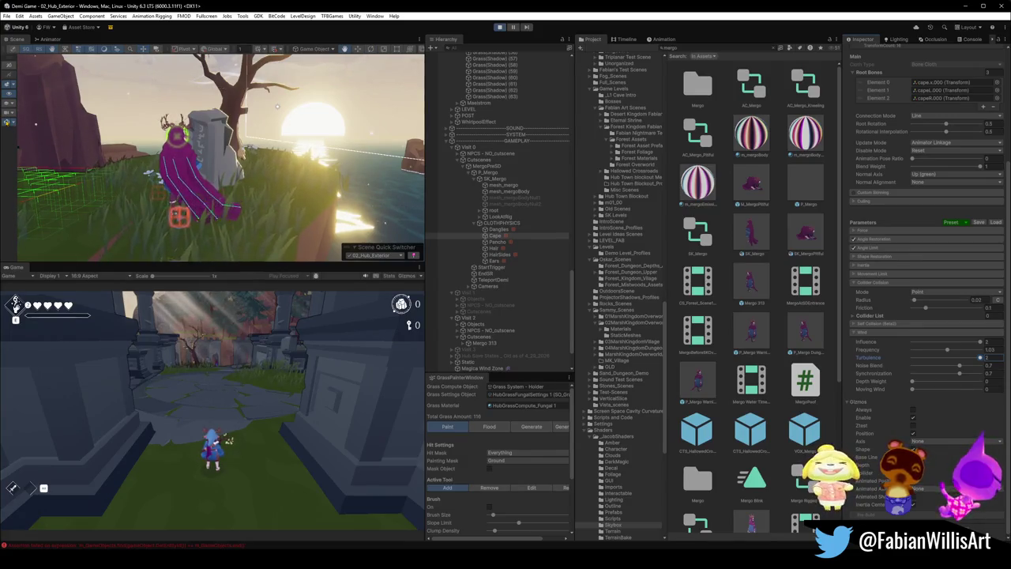
# - Set the Poncho cloth's Wind Influence to 0
pyautogui.moveTo(399, 204); pyautogui.dragTo(339, 185)
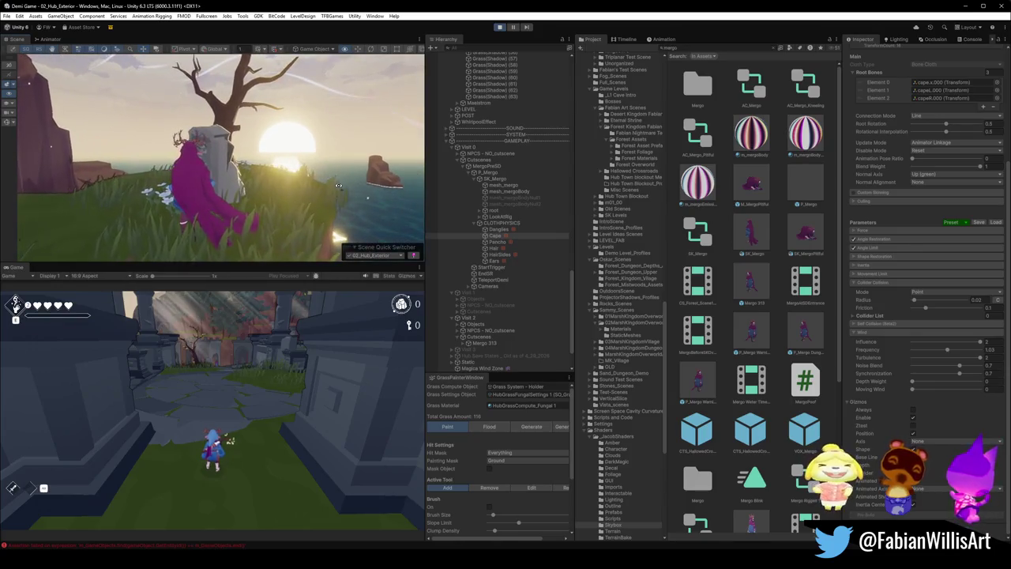
pyautogui.click(486, 242)
pyautogui.moveTo(922, 394); pyautogui.dragTo(906, 391)
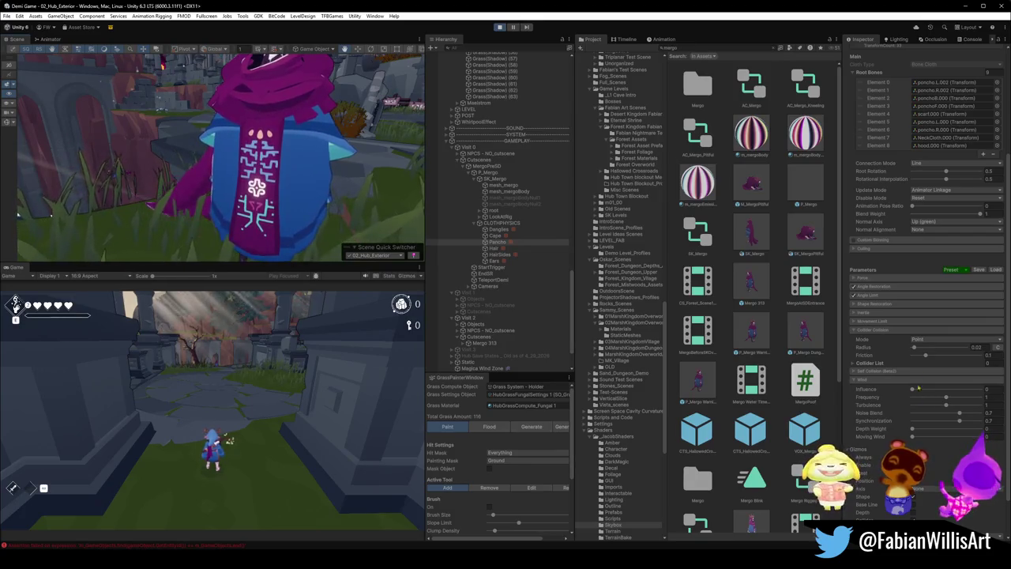
# - Orbit around Mergo to inspect the cape and poncho motion, then select the Magica Wind Zone
pyautogui.scroll(3, 880, 200)
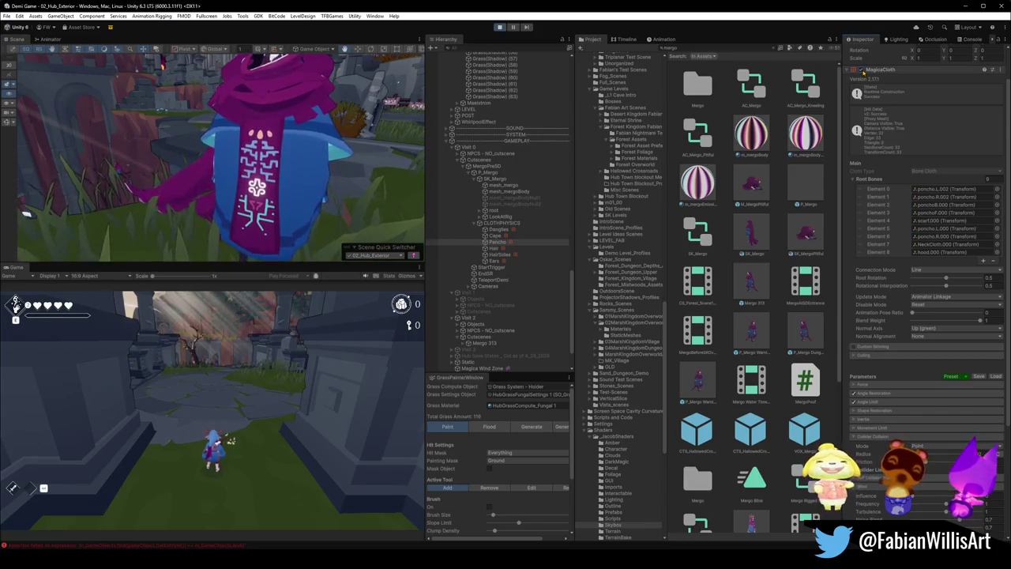
pyautogui.moveTo(190, 189); pyautogui.dragTo(264, 190)
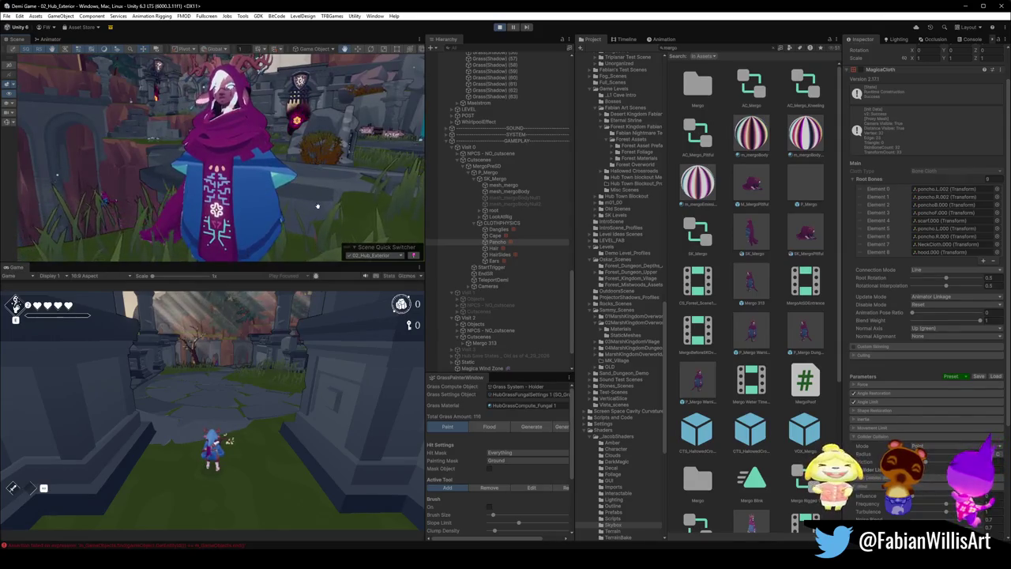
pyautogui.moveTo(329, 189); pyautogui.dragTo(286, 175)
pyautogui.moveTo(182, 190)
pyautogui.mouseDown()
pyautogui.moveTo(322, 204)
pyautogui.moveTo(292, 199)
pyautogui.mouseUp()
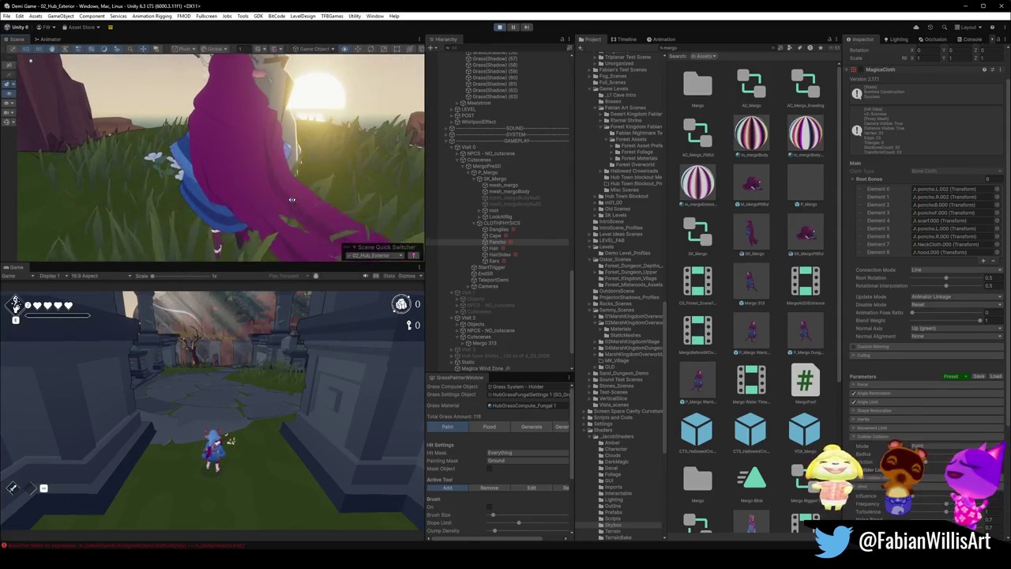
pyautogui.scroll(-3, 291, 199)
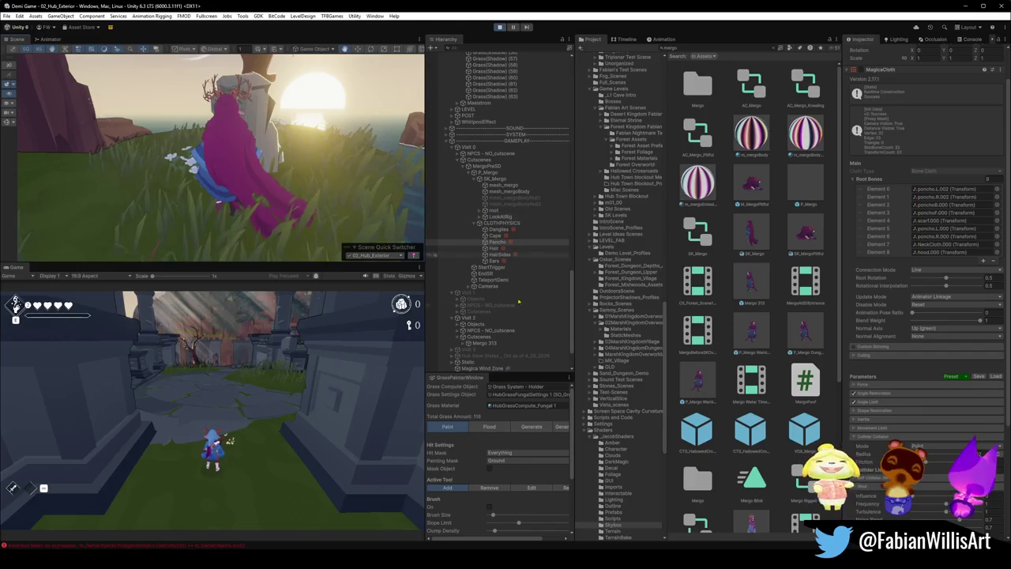
pyautogui.click(504, 368)
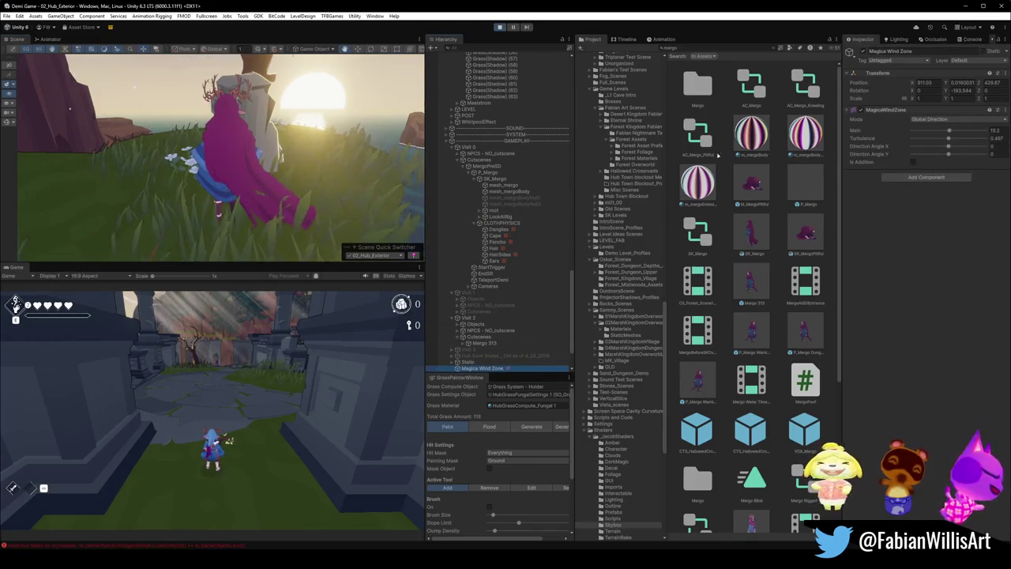
# - Frame the wind zone and rotate it slightly to change the wind direction
pyautogui.press('f')
pyautogui.moveTo(291, 235); pyautogui.dragTo(259, 247)
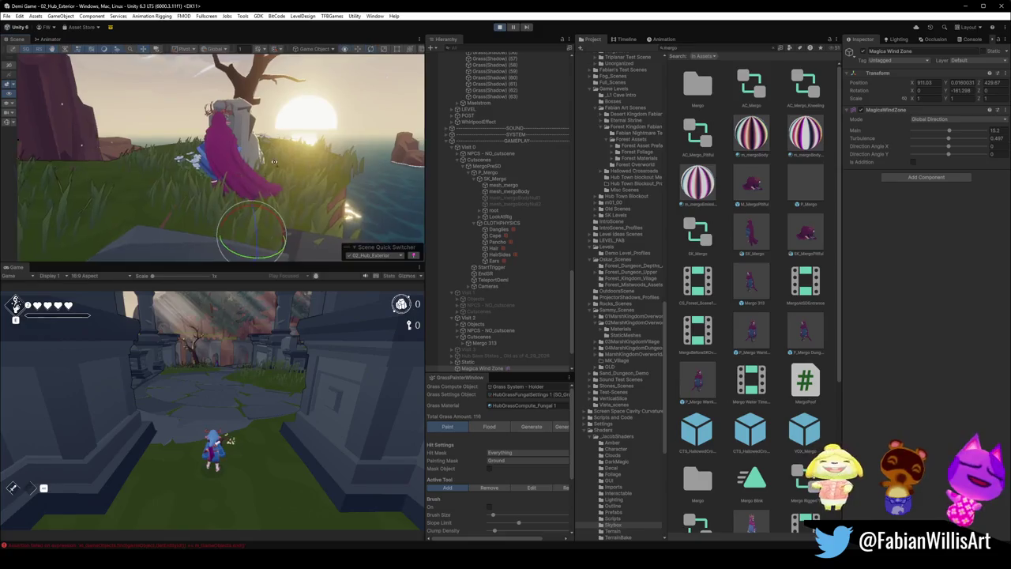
pyautogui.moveTo(253, 229); pyautogui.dragTo(283, 150)
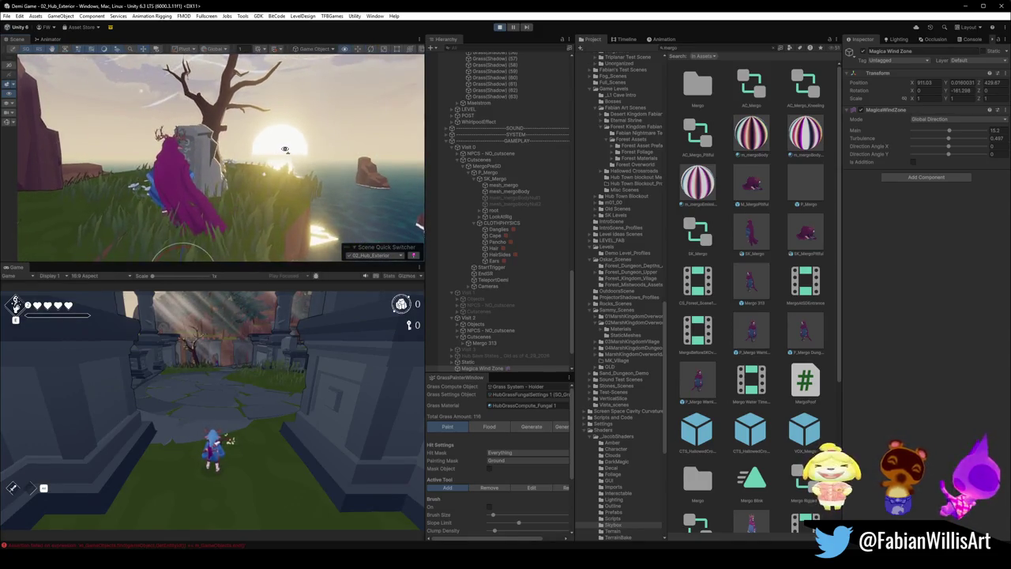
pyautogui.moveTo(284, 150); pyautogui.dragTo(290, 149)
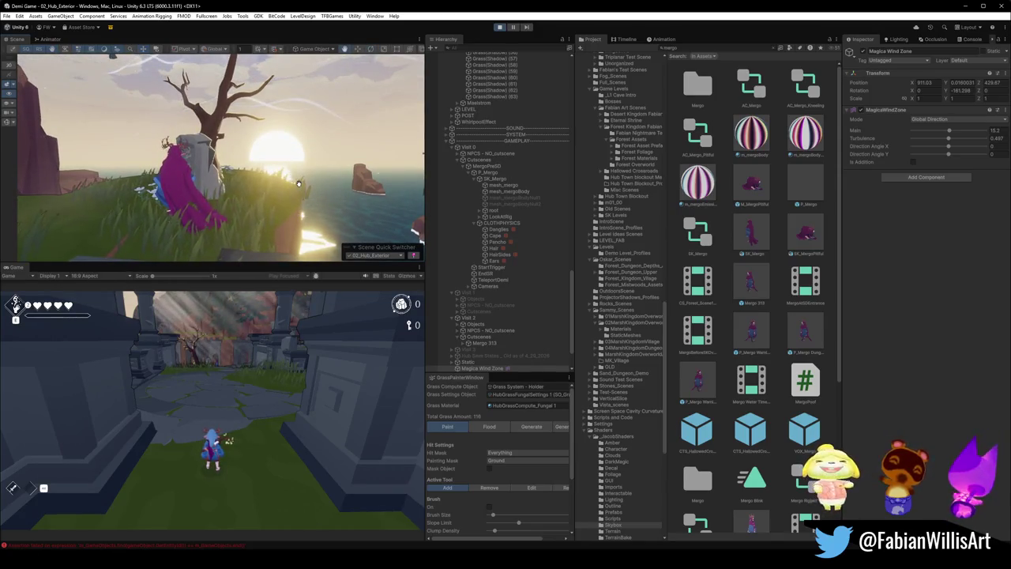
pyautogui.scroll(2, 199, 255)
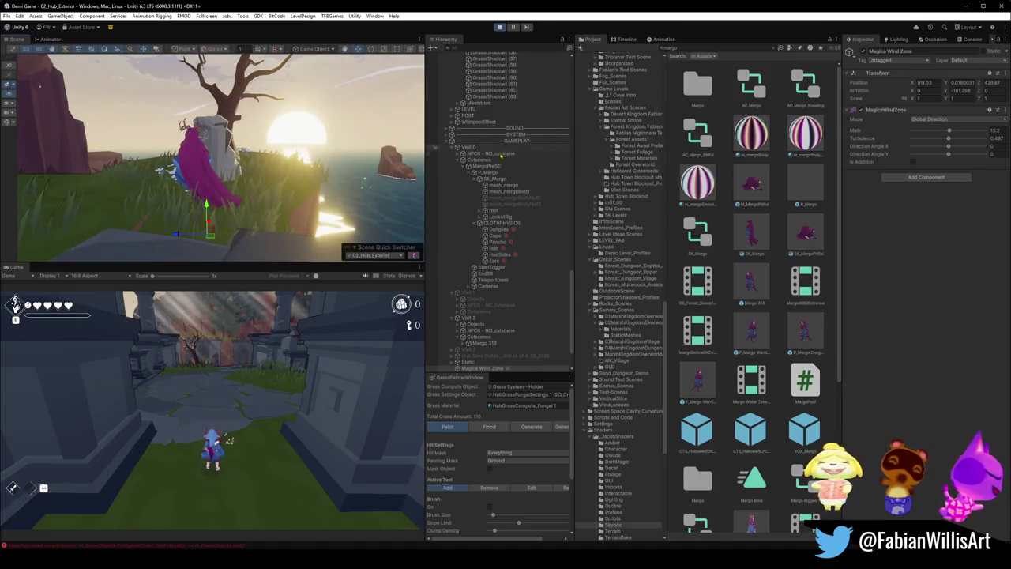
# - Select P_Mergo, at Y rotation about 231.87, and frame it in the Scene view
pyautogui.click(192, 172)
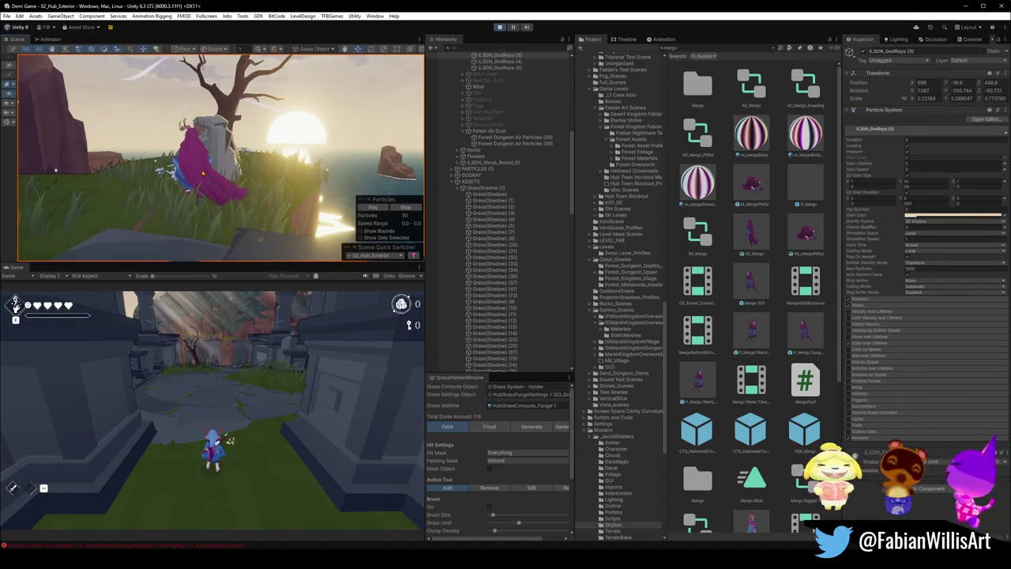
pyautogui.click(191, 172)
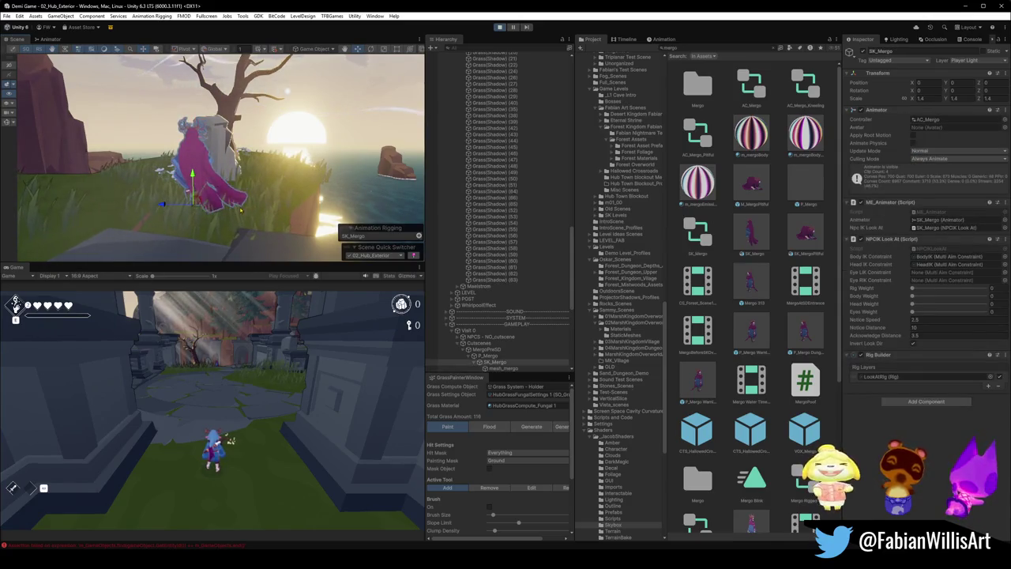
pyautogui.click(291, 182)
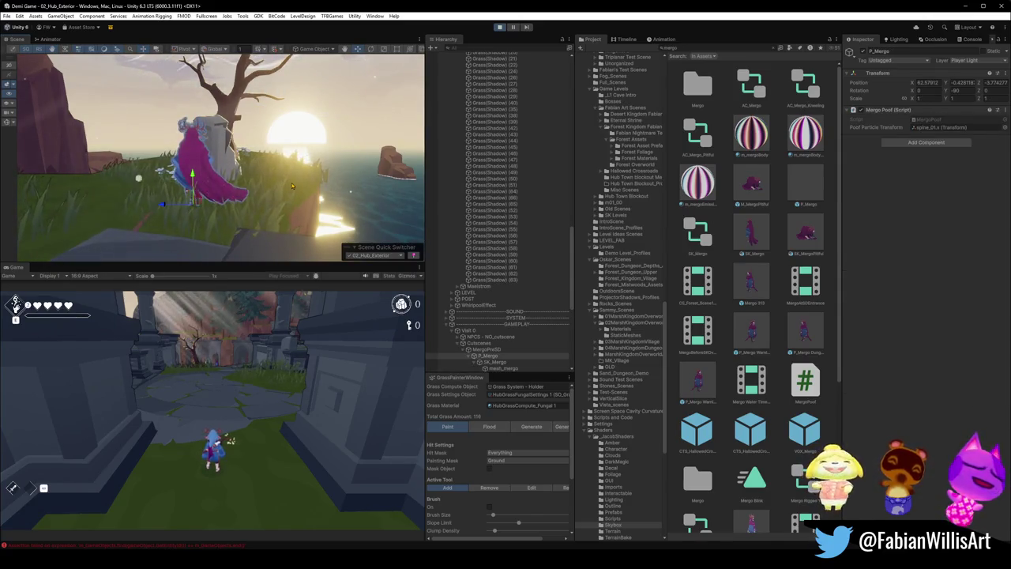
pyautogui.click(292, 183)
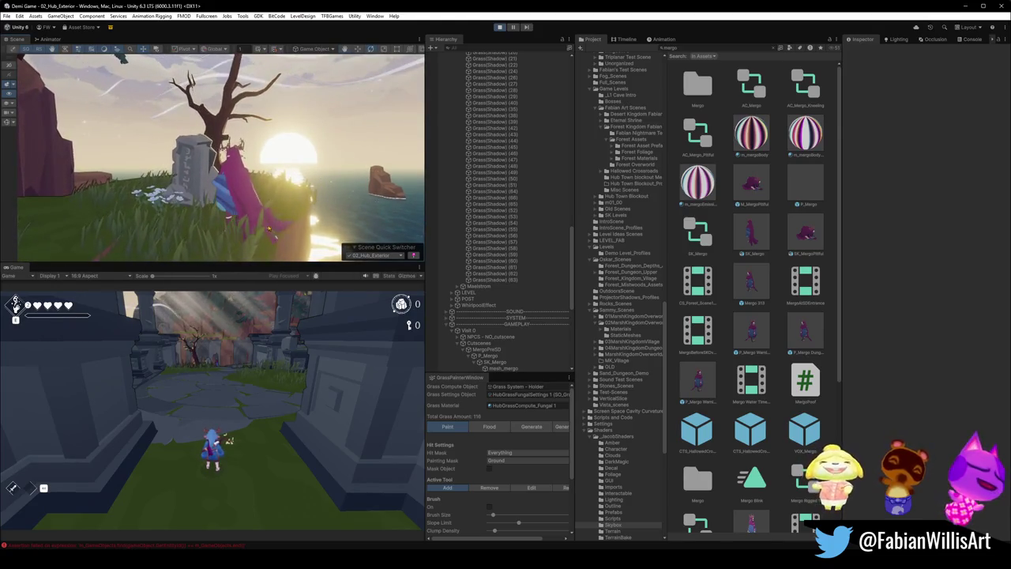
pyautogui.click(484, 355)
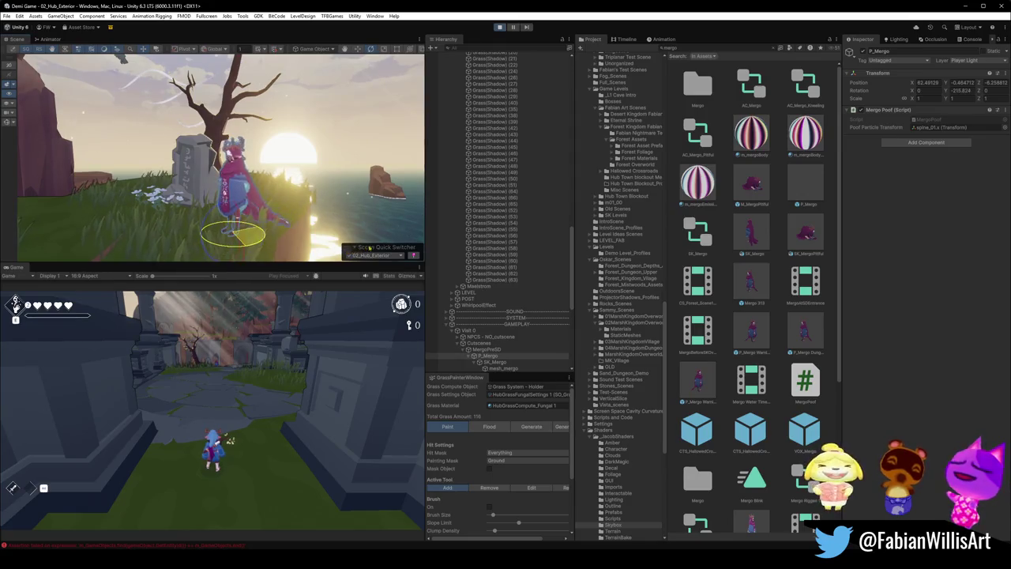
pyautogui.press('f')
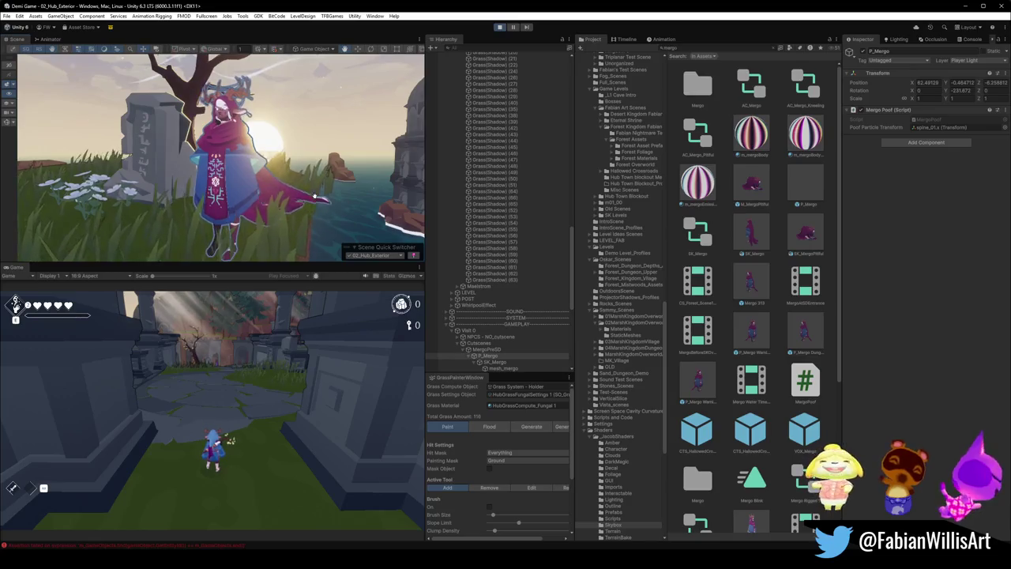
pyautogui.scroll(-3, 320, 188)
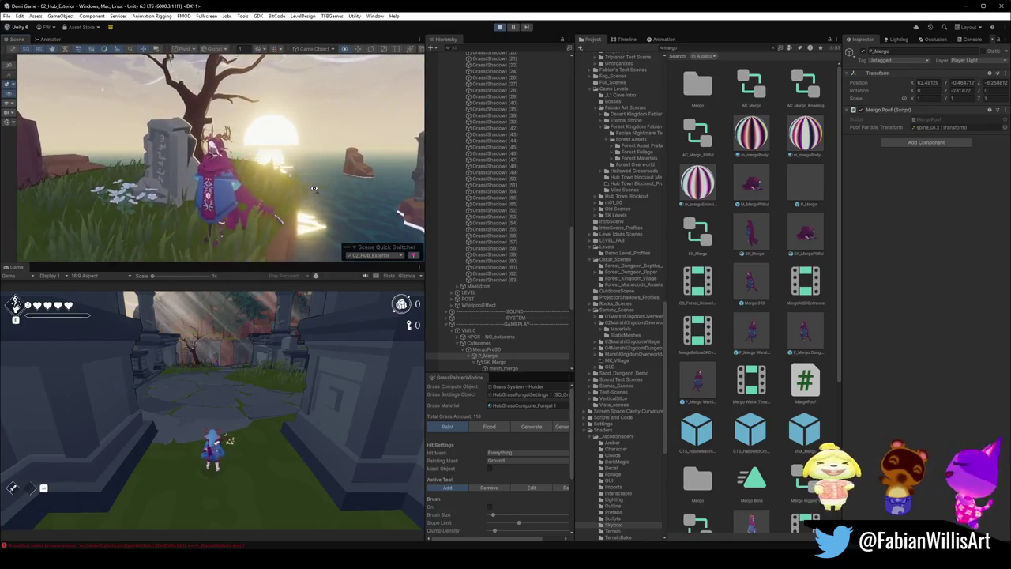
pyautogui.scroll(2, 313, 188)
pyautogui.scroll(-3, 309, 187)
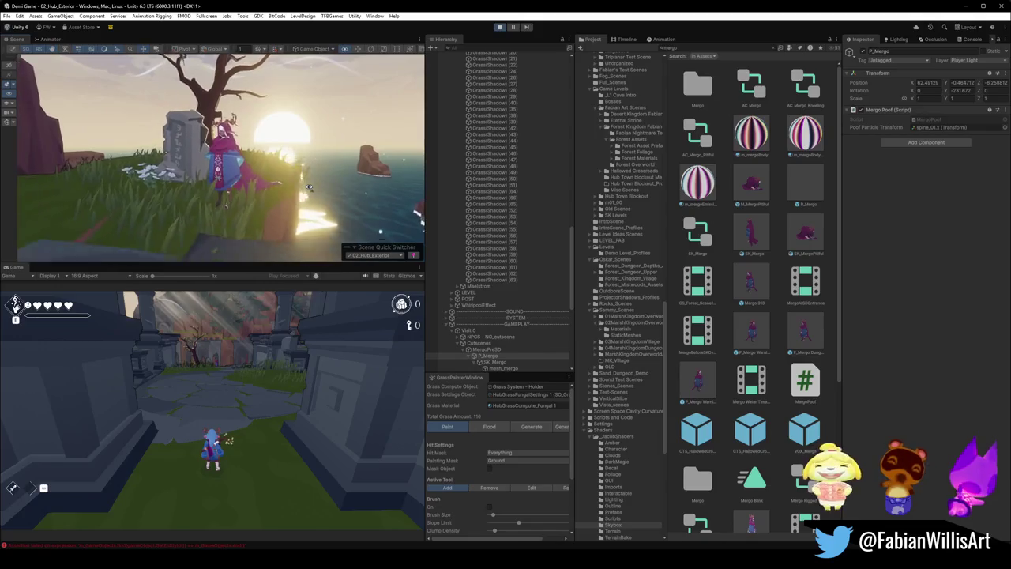
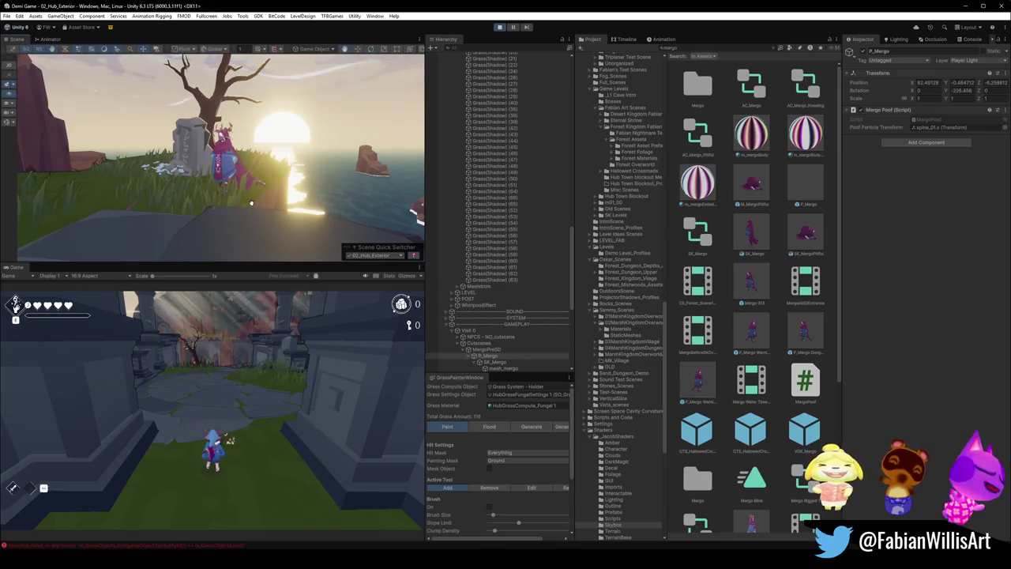
# - Maximise the Scene view and orbit around the gravestone, dead tree and antlered character
pyautogui.scroll(5, 252, 204)
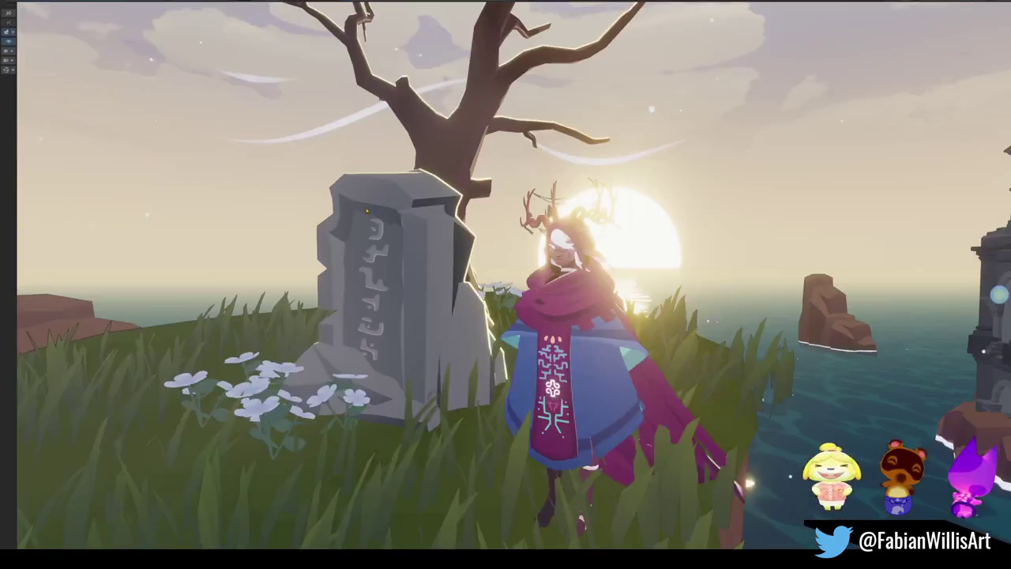
pyautogui.press('F11')
pyautogui.moveTo(440, 208)
pyautogui.mouseDown()
pyautogui.moveTo(426, 210)
pyautogui.moveTo(492, 176)
pyautogui.moveTo(506, 188)
pyautogui.mouseUp()
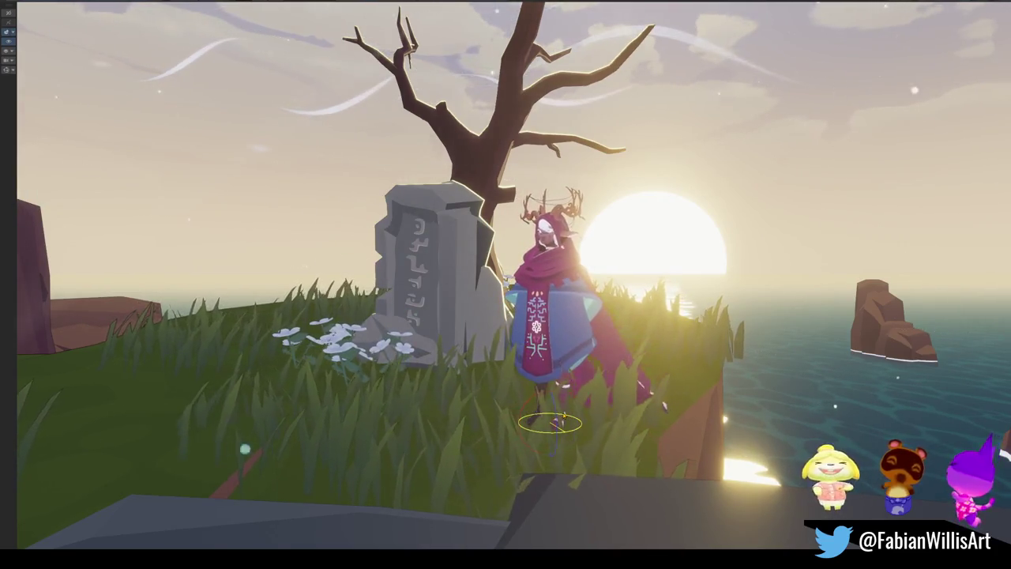
# - Orbit the view around the gravestone and tree, then select the Magica Wind Zone
pyautogui.press('e')
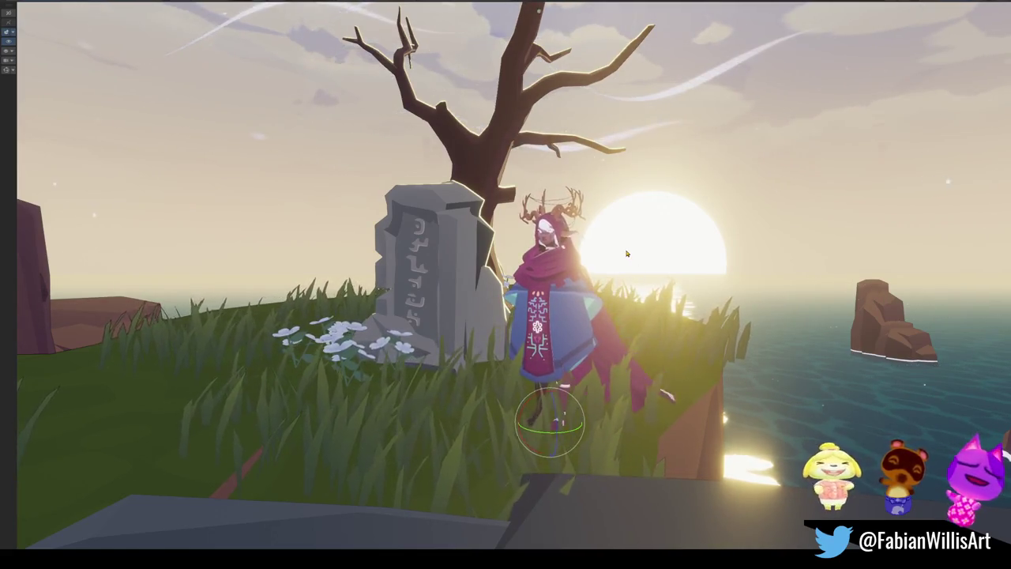
pyautogui.moveTo(626, 253)
pyautogui.mouseDown()
pyautogui.moveTo(680, 264)
pyautogui.moveTo(609, 318)
pyautogui.moveTo(567, 321)
pyautogui.mouseUp()
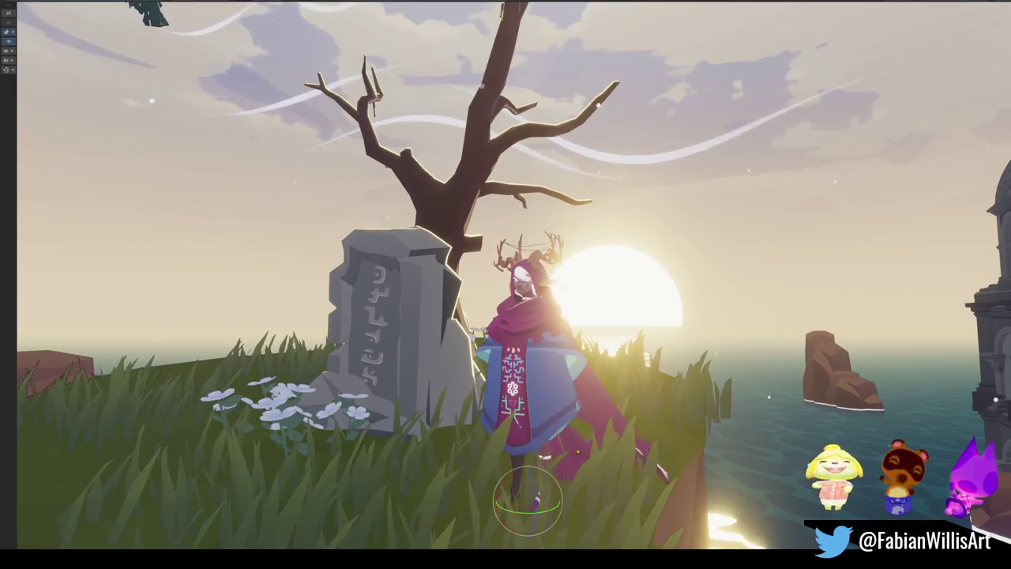
pyautogui.moveTo(577, 452); pyautogui.dragTo(656, 356)
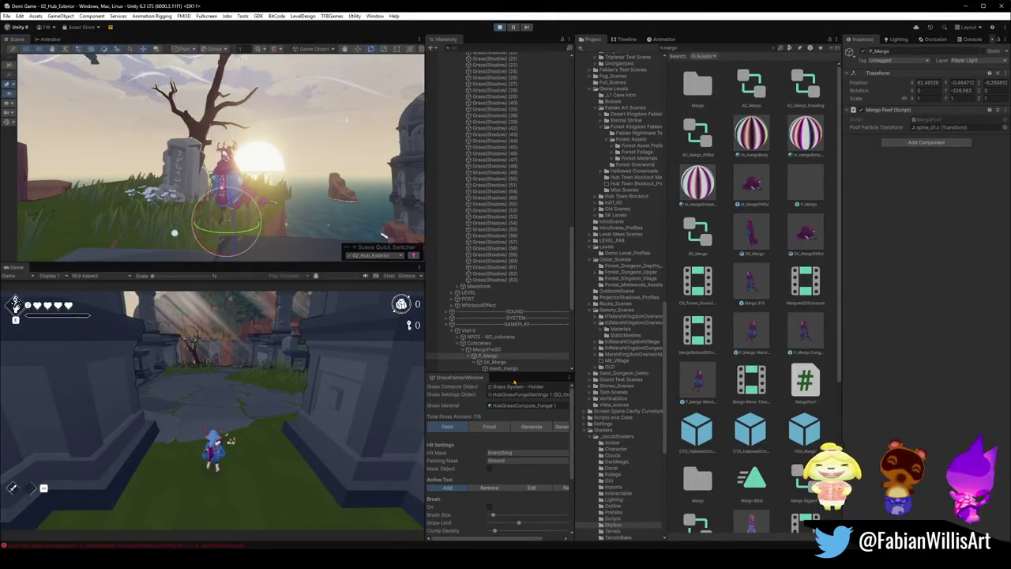
pyautogui.scroll(-10, 513, 321)
pyautogui.click(510, 318)
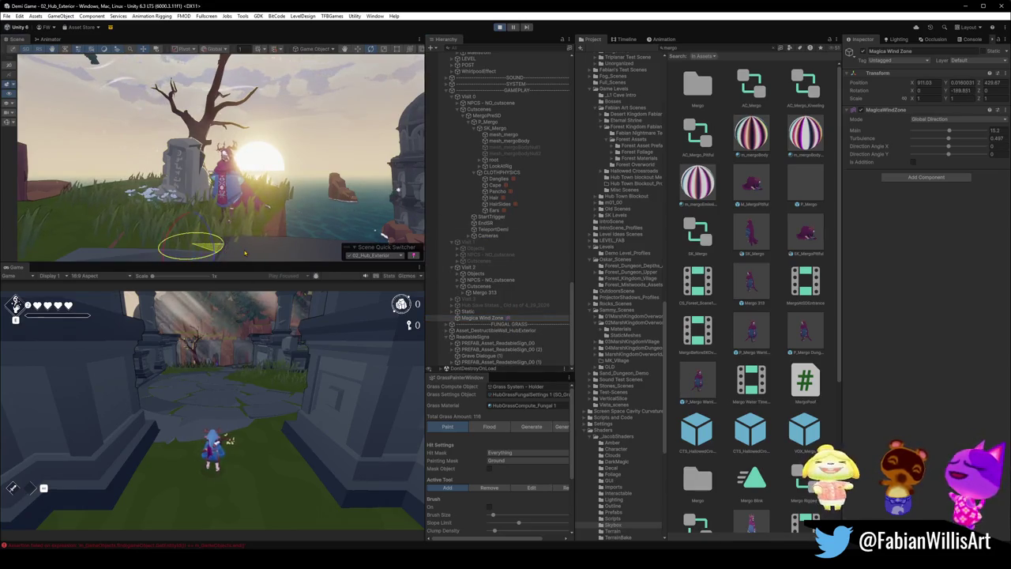
# - Zoom the Scene view in and out to review the gravestone area up close and afar
pyautogui.scroll(6, 242, 247)
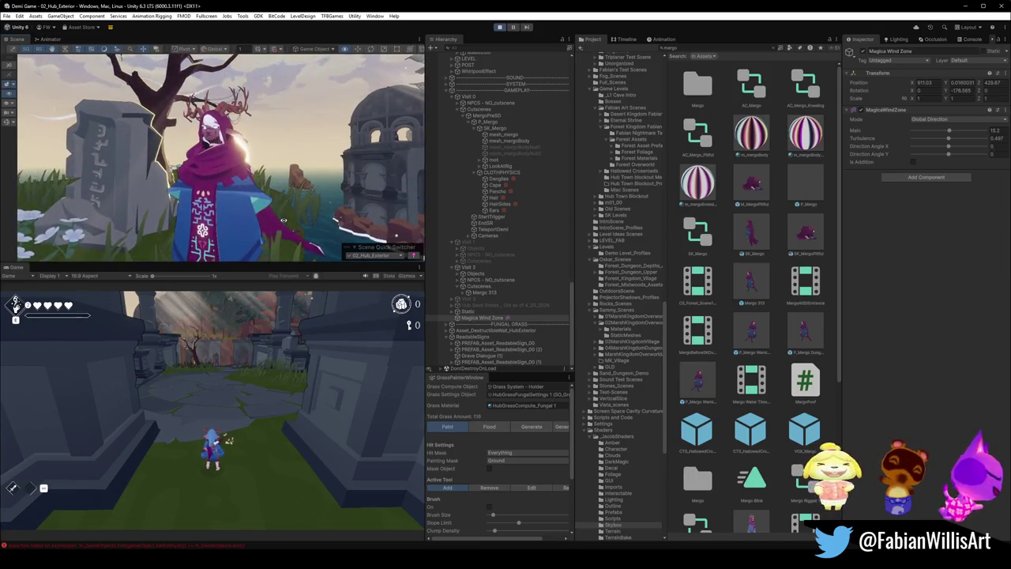
pyautogui.scroll(-5, 283, 221)
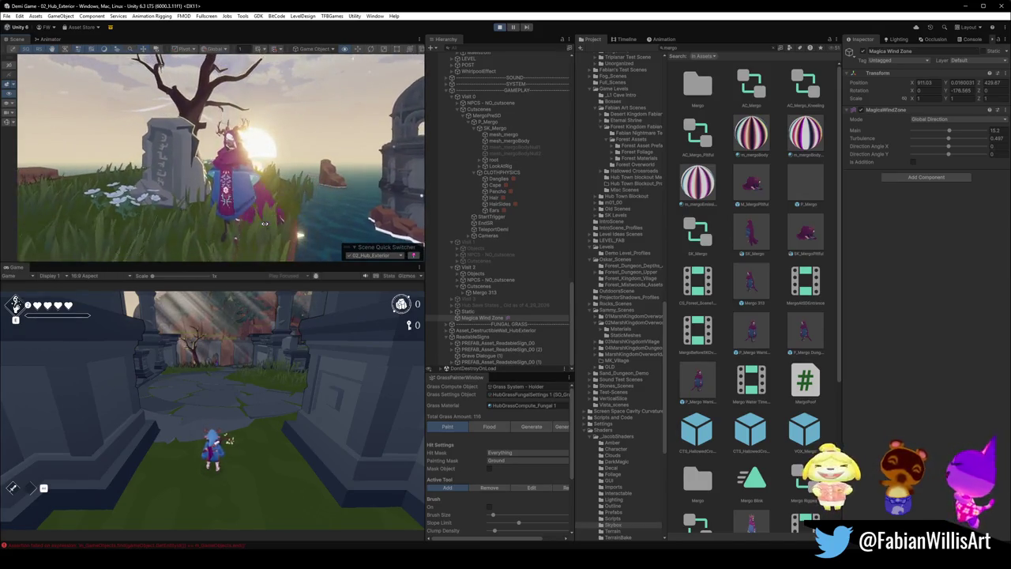
pyautogui.scroll(-5, 260, 227)
pyautogui.scroll(-2, 256, 231)
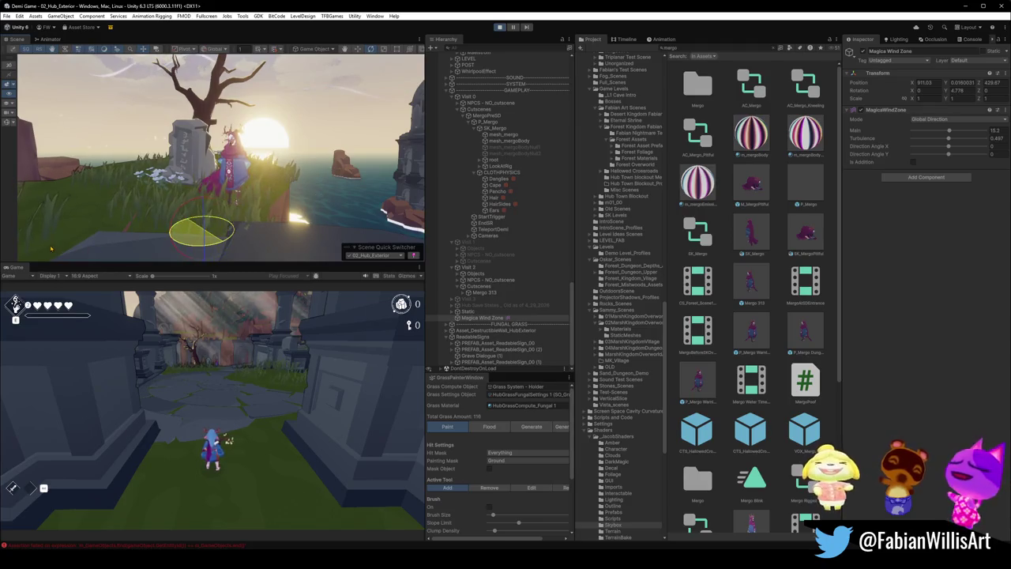
pyautogui.scroll(5, 168, 196)
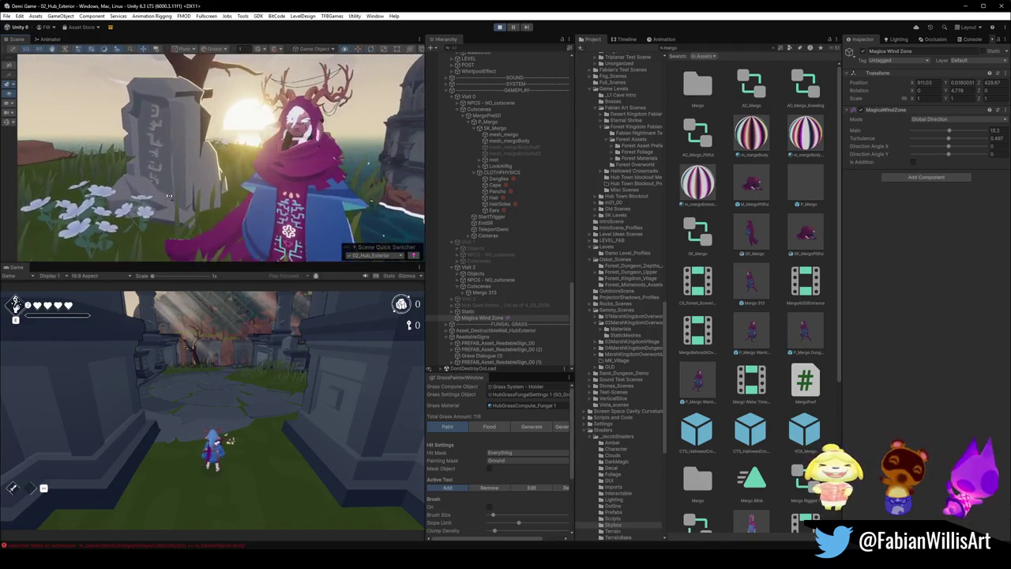
pyautogui.scroll(-2, 168, 196)
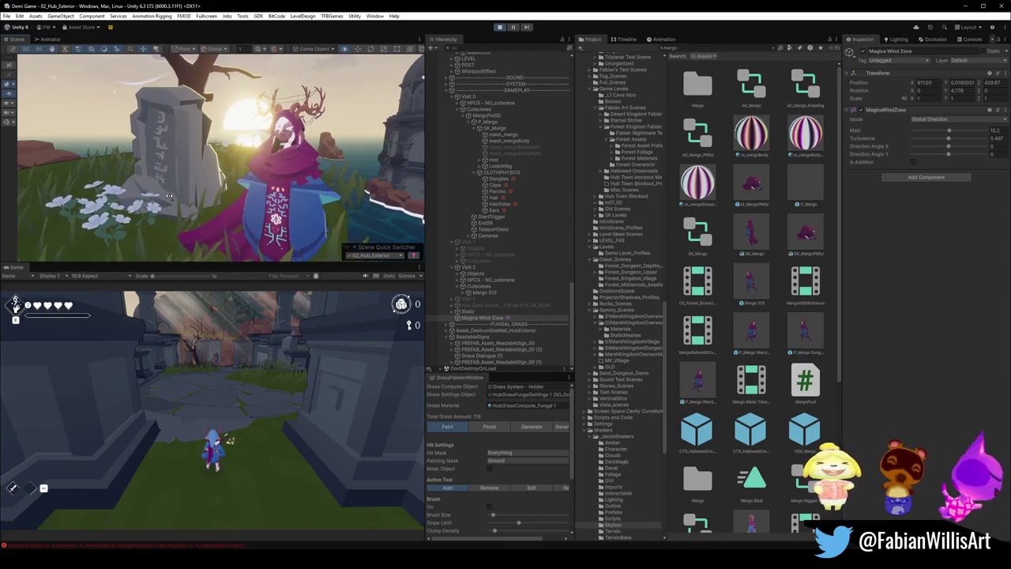
pyautogui.scroll(-4, 168, 196)
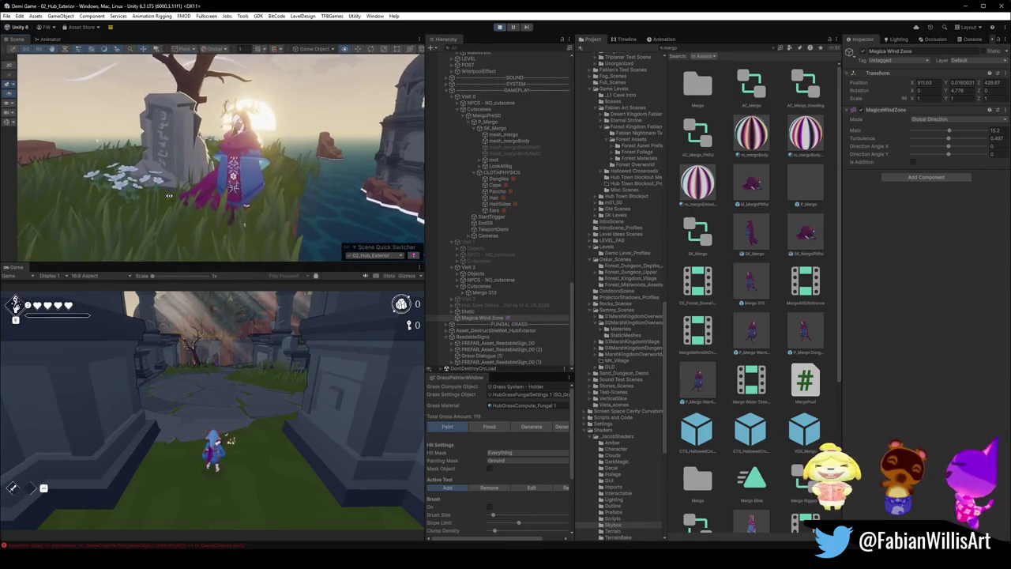
pyautogui.scroll(3, 172, 192)
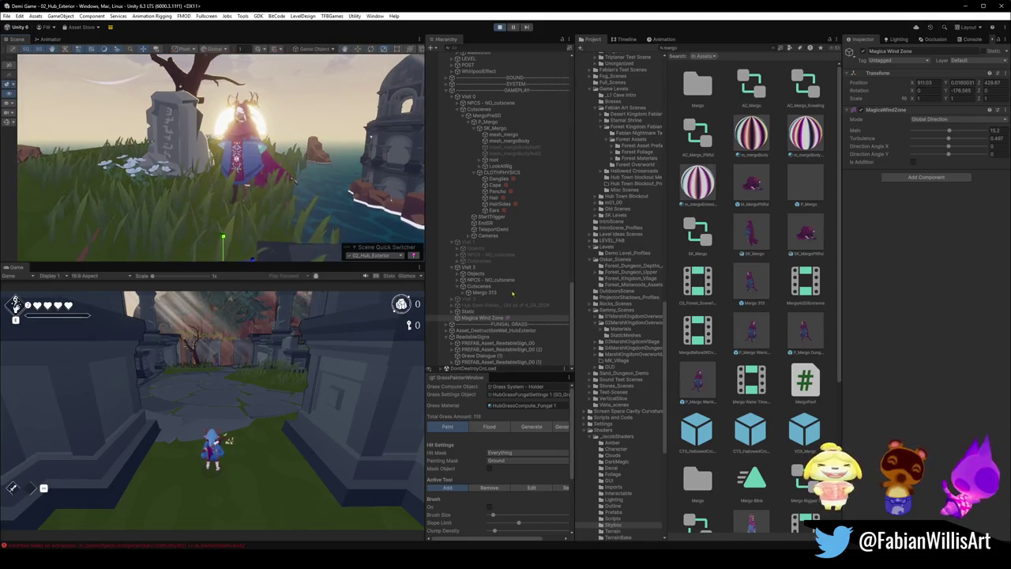
# - Select P_Mergo, switch handles to Local, and nudge the character along its X axis
pyautogui.click(87, 211)
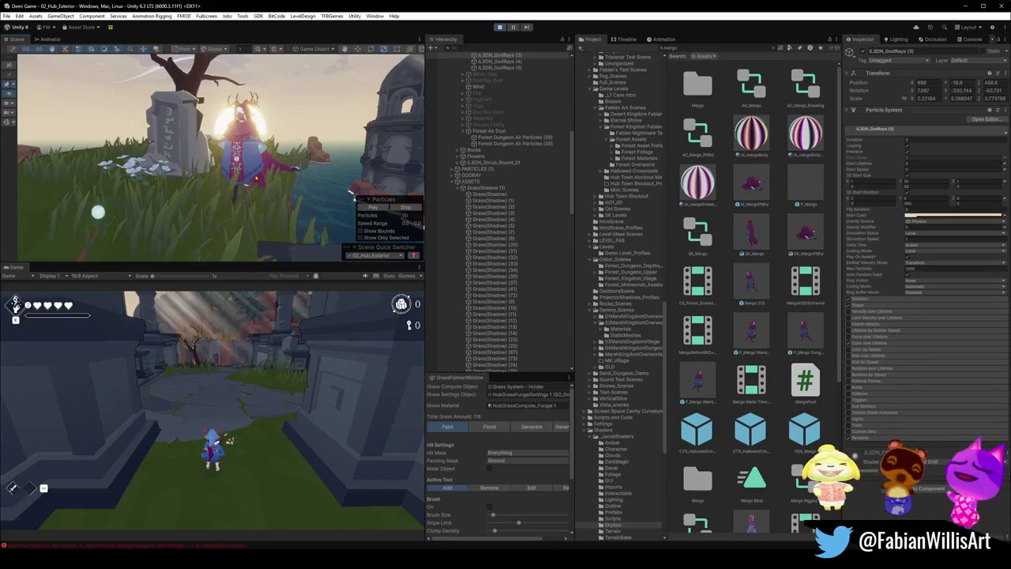
pyautogui.click(239, 168)
pyautogui.click(238, 199)
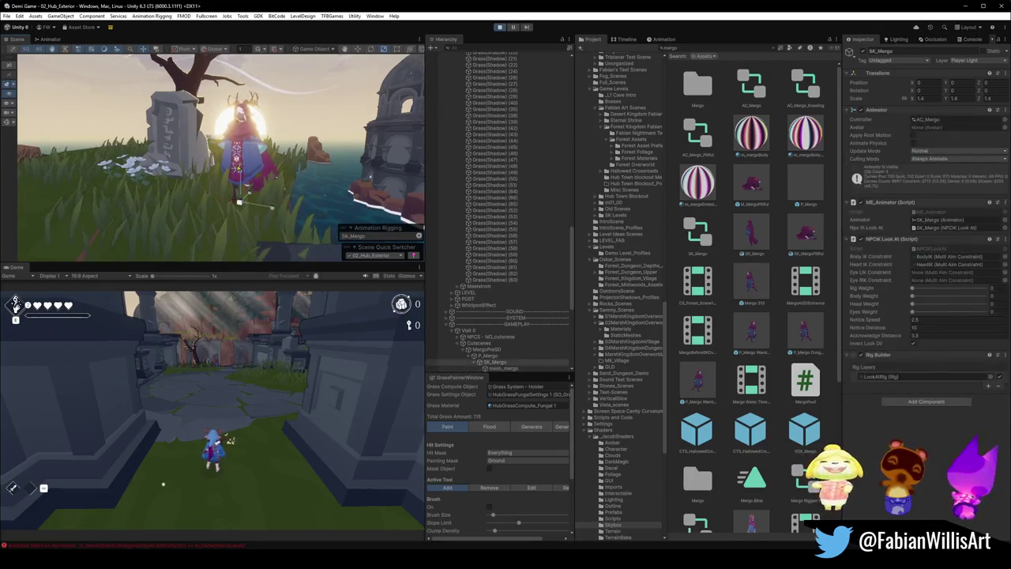
pyautogui.click(238, 201)
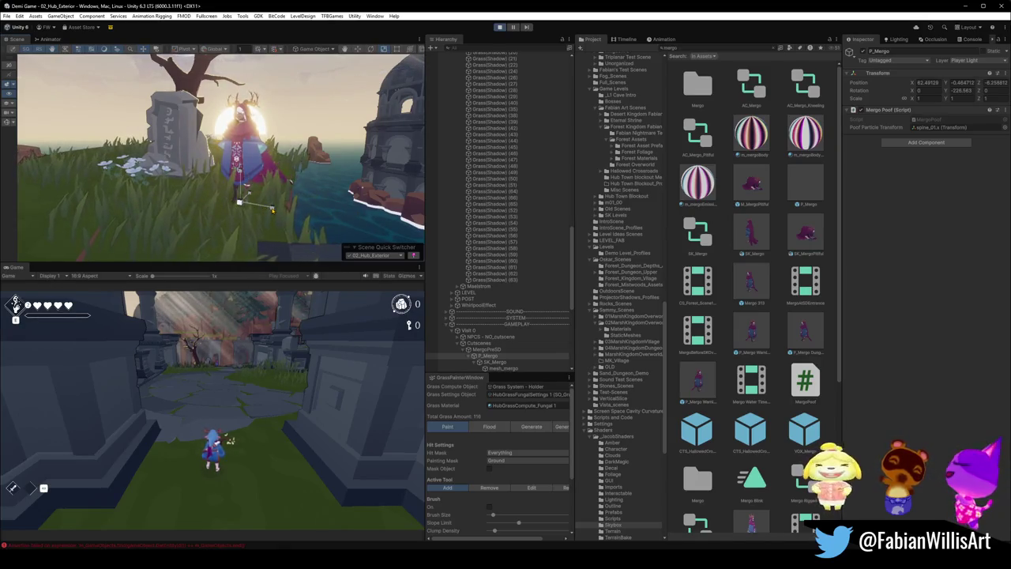
pyautogui.press('x')
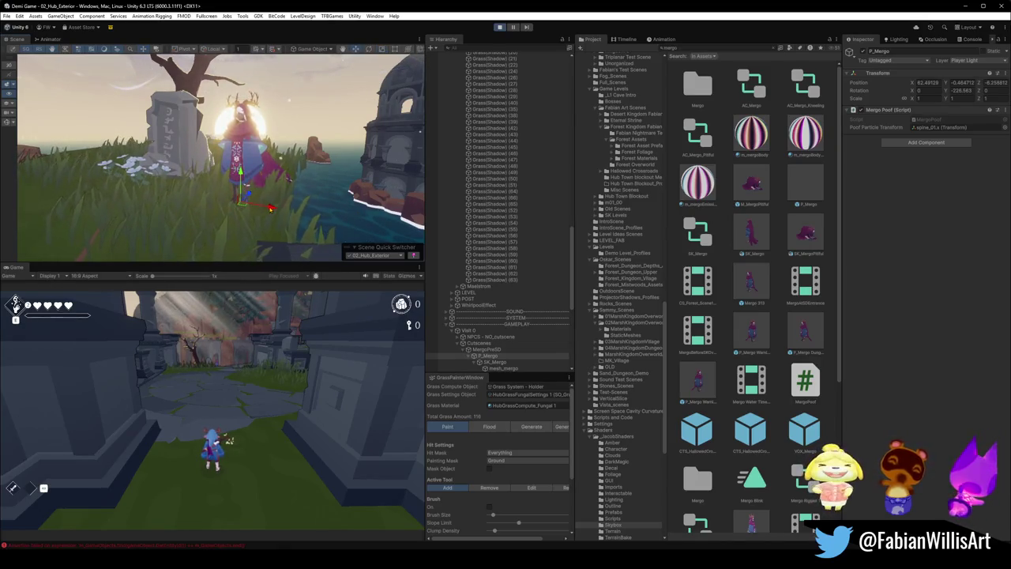
pyautogui.moveTo(270, 208); pyautogui.dragTo(283, 209)
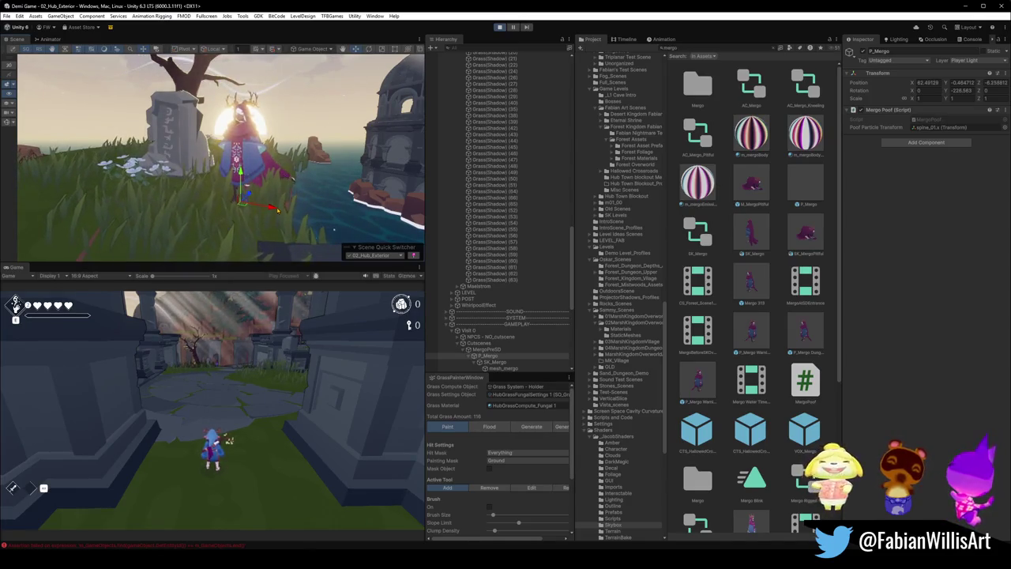
# - Briefly shrink P_Mergo's scale, then select the MergoPreSD group
pyautogui.click(277, 209)
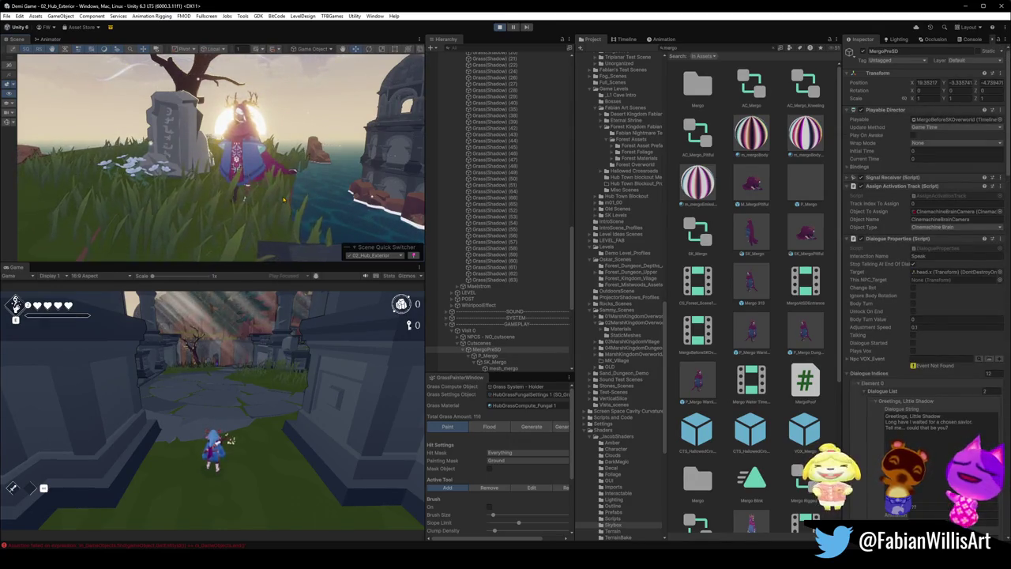
pyautogui.click(283, 199)
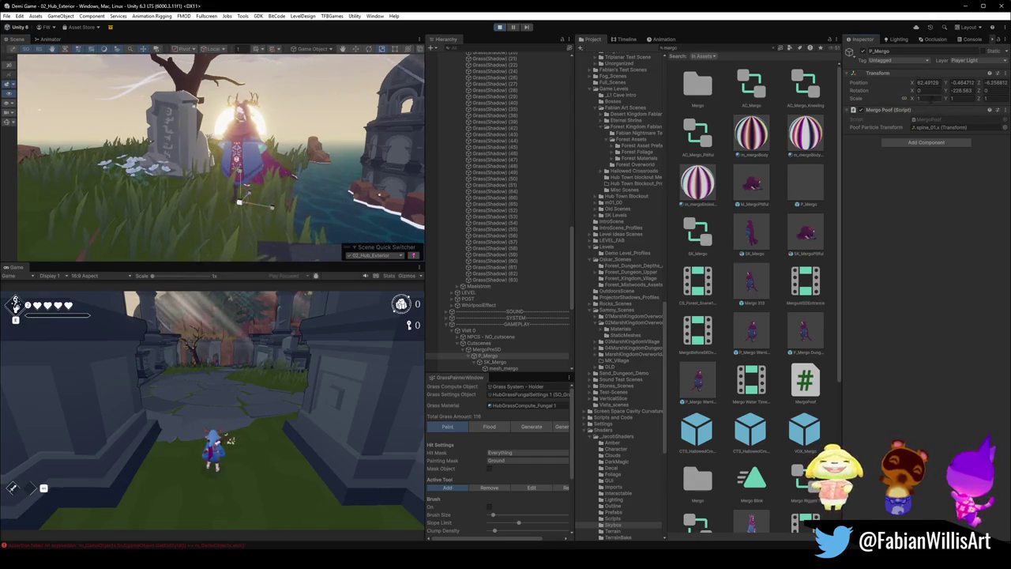
pyautogui.moveTo(945, 99)
pyautogui.mouseDown()
pyautogui.moveTo(933, 100)
pyautogui.moveTo(948, 103)
pyautogui.mouseUp()
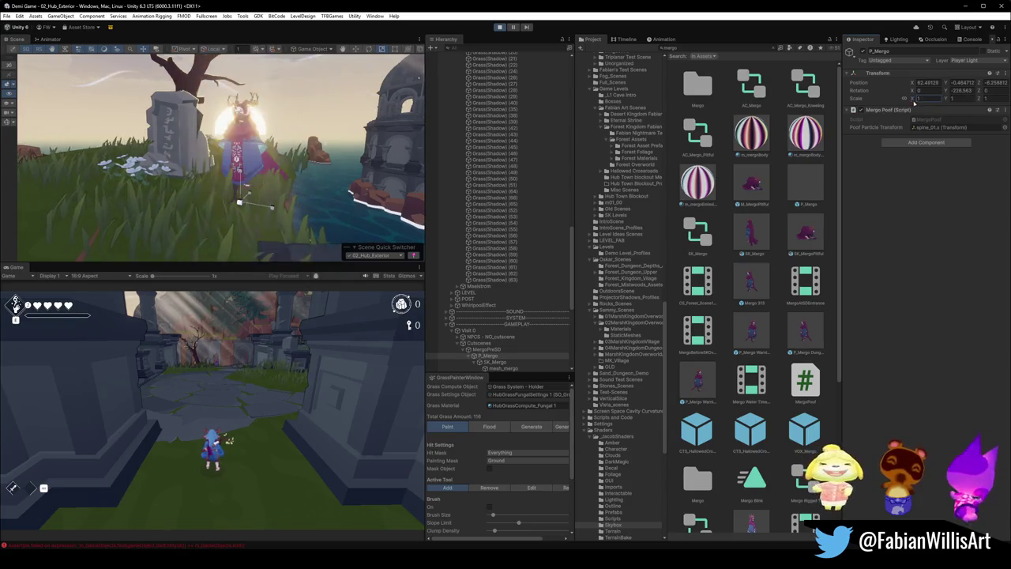
pyautogui.click(487, 349)
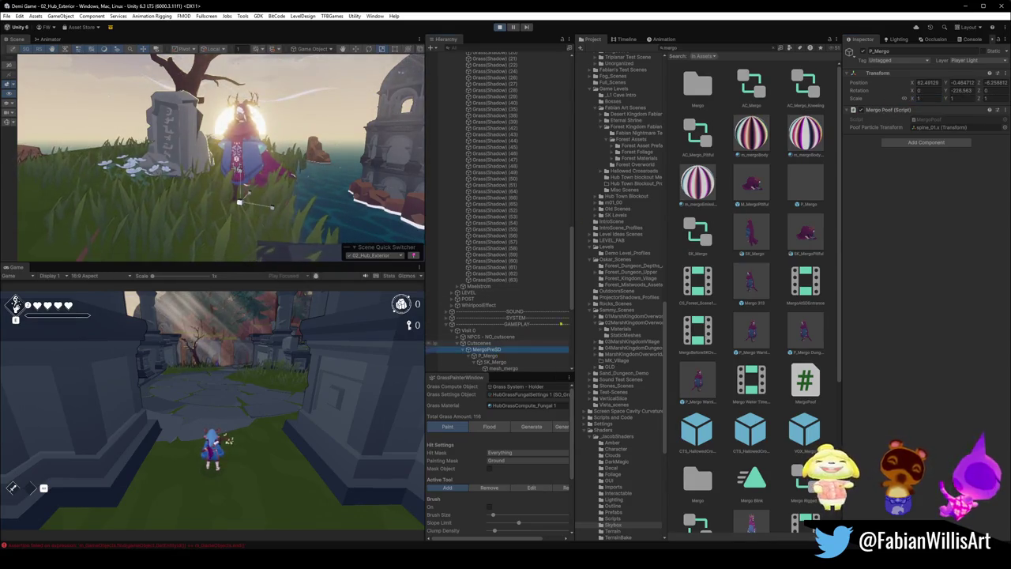
# - Set the MergoPreSD group's Scale fields back to 1 on all axes
pyautogui.click(943, 100)
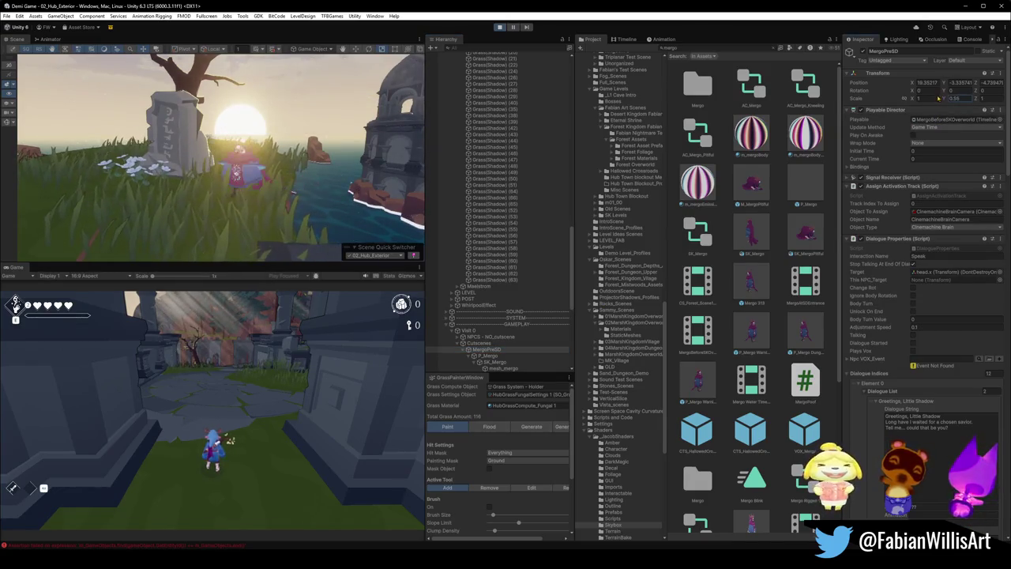
pyautogui.write('1')
pyautogui.press('Return')
pyautogui.click(929, 99)
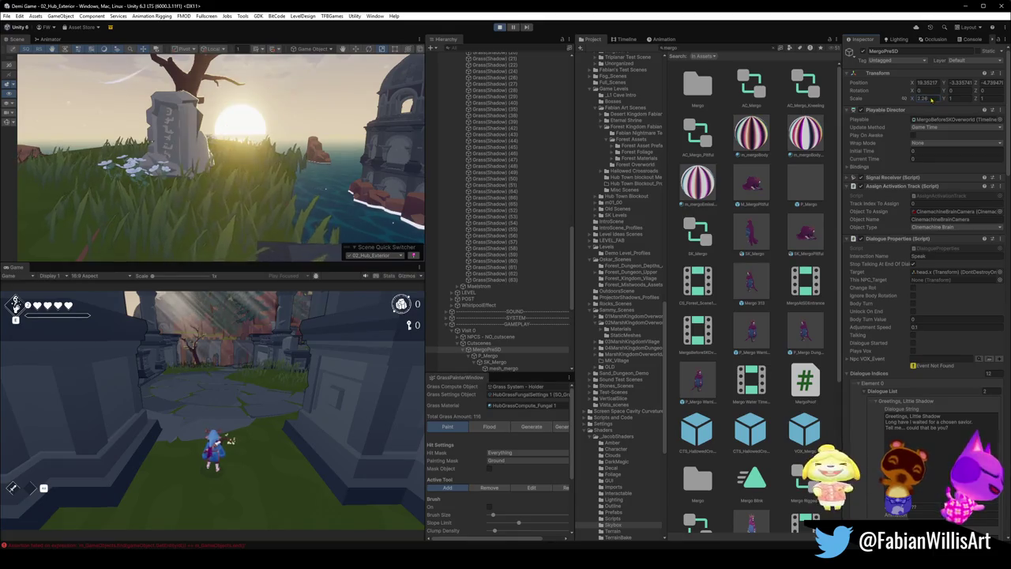
pyautogui.write('1')
pyautogui.press('Return')
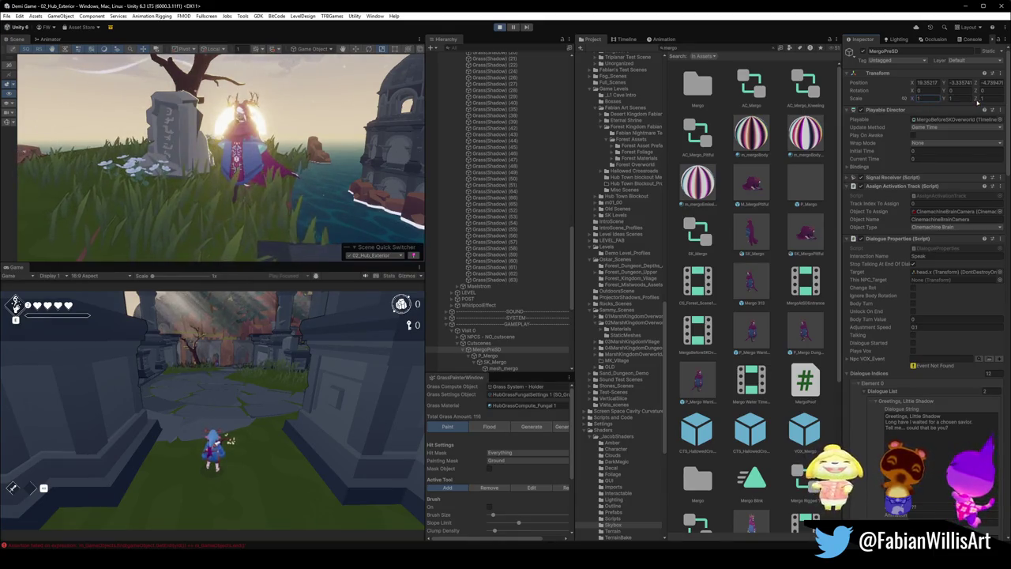
pyautogui.moveTo(978, 101); pyautogui.dragTo(972, 101)
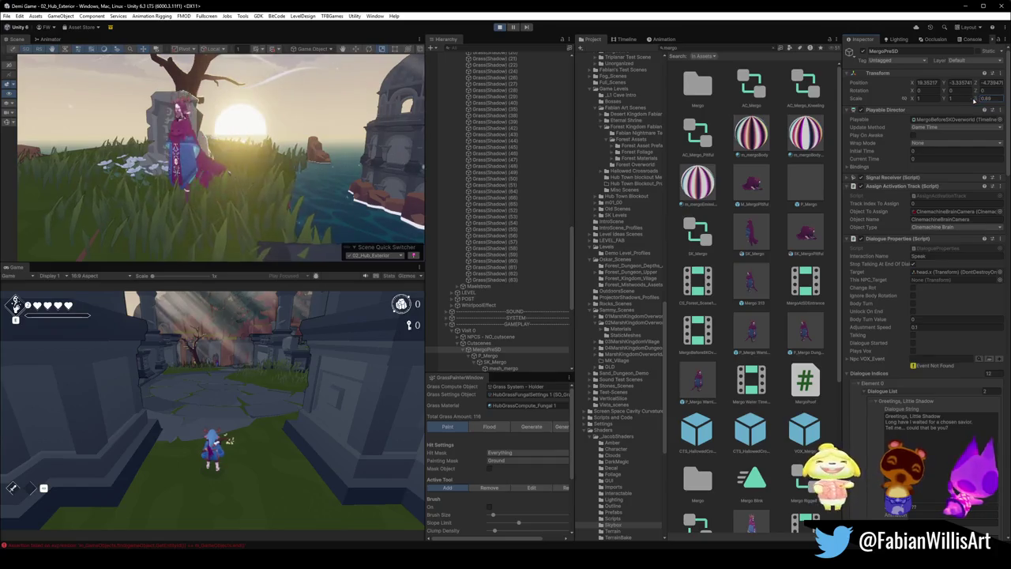
pyautogui.write('1')
pyautogui.press('Return')
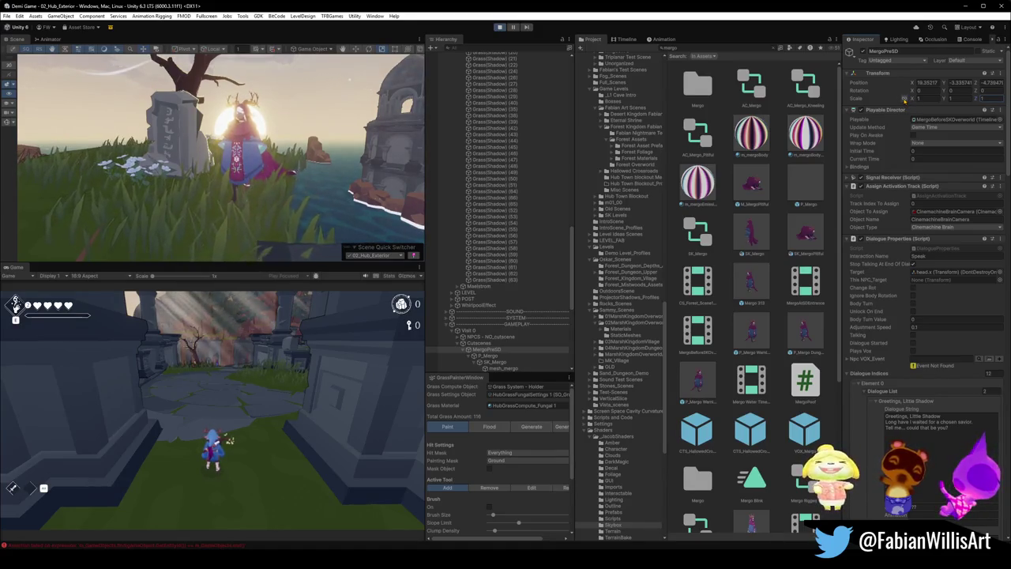
# - Scale the group to about 1.15, then try sizes on SK_Mergo, settling at 1.4
pyautogui.moveTo(904, 99)
pyautogui.mouseDown()
pyautogui.moveTo(919, 98)
pyautogui.moveTo(893, 101)
pyautogui.mouseUp()
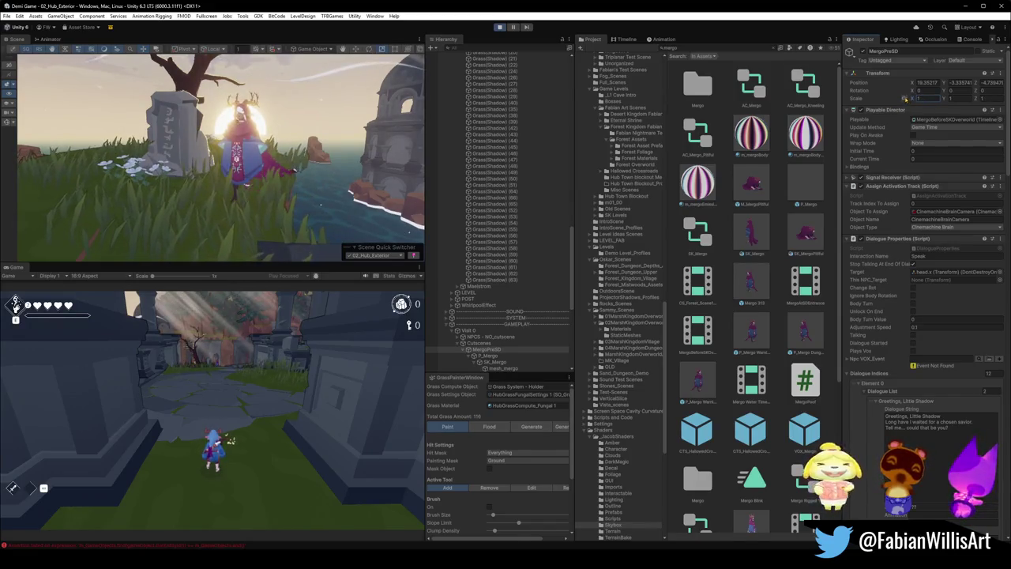
pyautogui.click(494, 362)
pyautogui.moveTo(914, 100)
pyautogui.mouseDown()
pyautogui.moveTo(963, 101)
pyautogui.moveTo(928, 100)
pyautogui.moveTo(952, 101)
pyautogui.mouseUp()
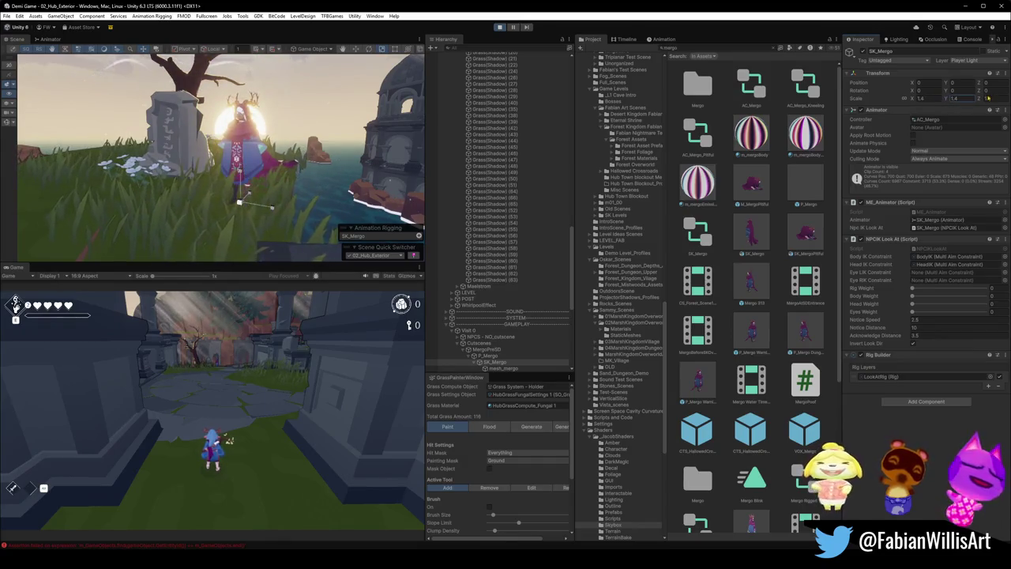
# - Set SK_Mergo's Z scale to 1.4 and adjust its X scale, ending at -1.4
pyautogui.click(982, 101)
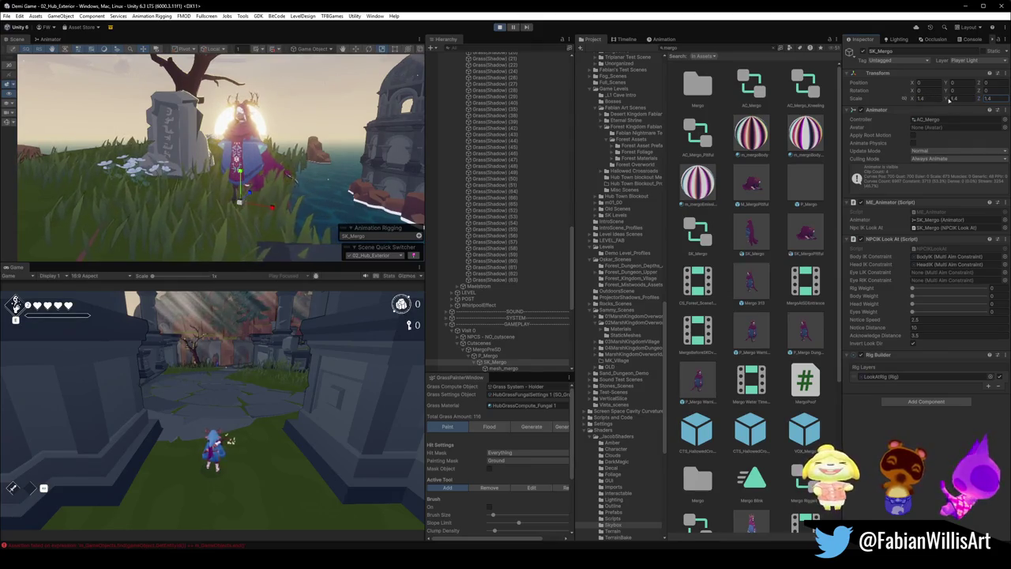
pyautogui.write('1.4')
pyautogui.click(924, 99)
pyautogui.write('0.87')
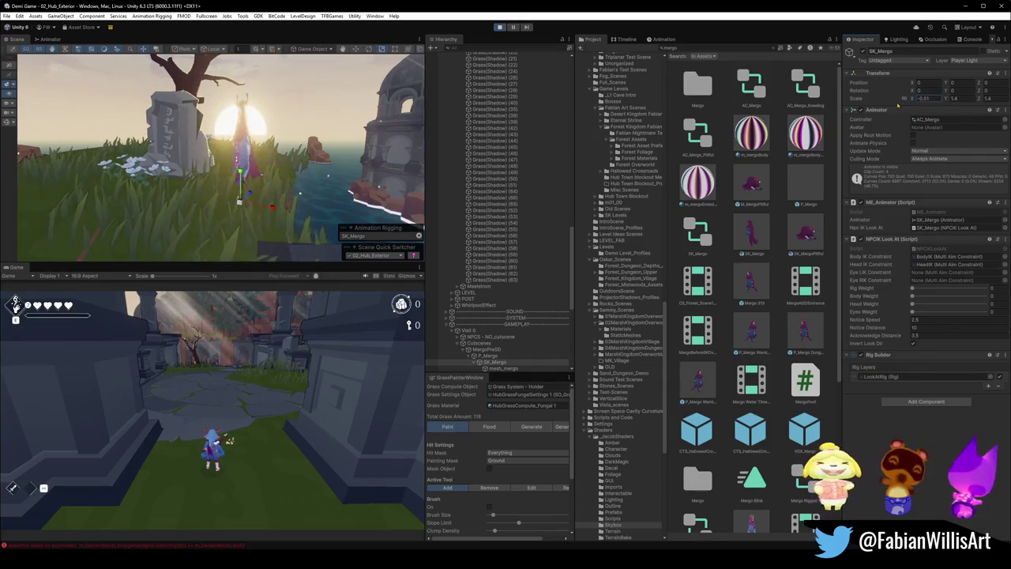
pyautogui.moveTo(891, 106); pyautogui.dragTo(888, 105)
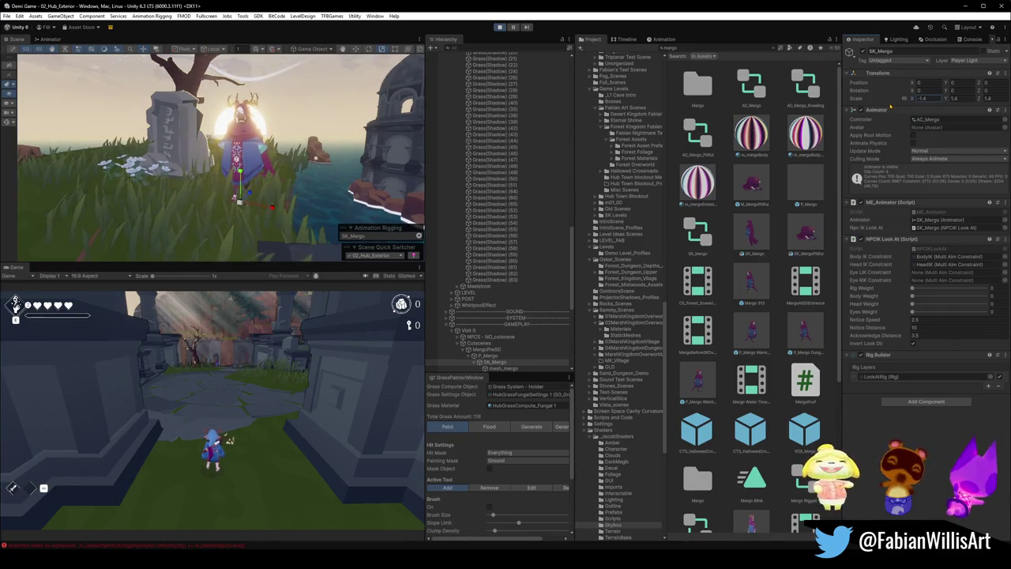
# - Orbit close to the character's face, then pull back to show the stone and flowers
pyautogui.moveTo(291, 155); pyautogui.dragTo(308, 148)
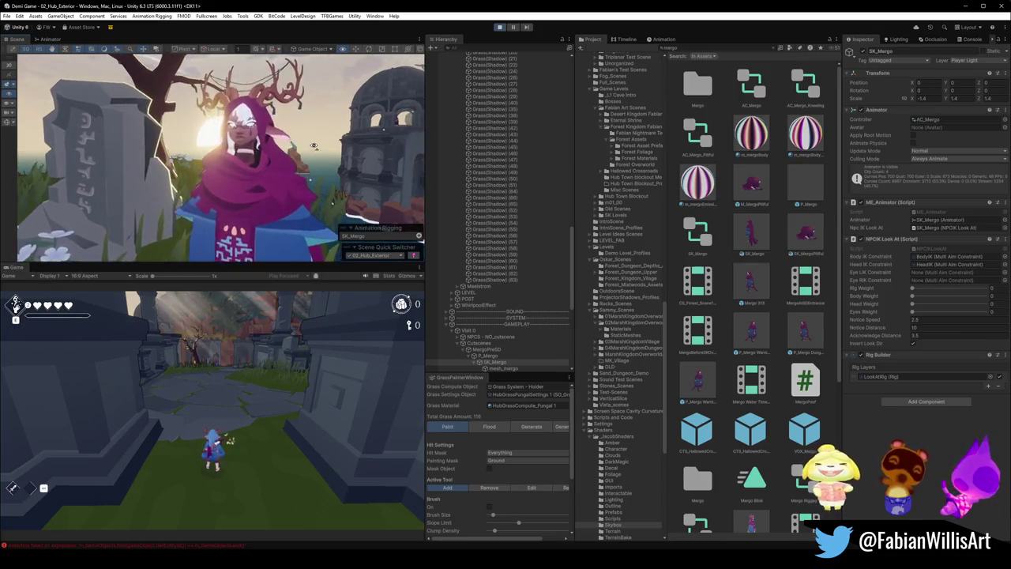
pyautogui.moveTo(314, 145); pyautogui.dragTo(320, 144)
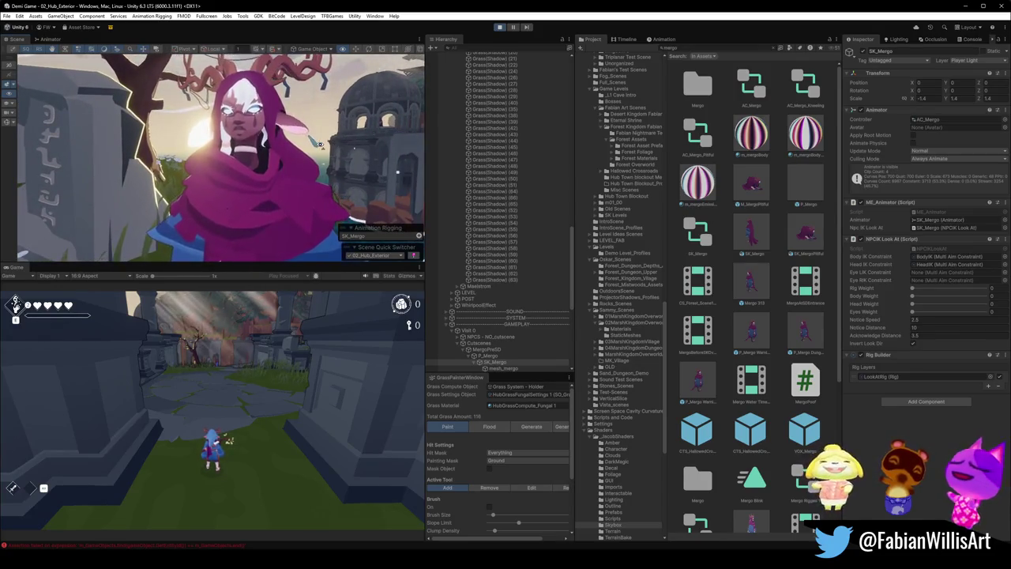
pyautogui.moveTo(318, 144)
pyautogui.mouseDown()
pyautogui.moveTo(90, 202)
pyautogui.moveTo(19, 205)
pyautogui.moveTo(395, 198)
pyautogui.moveTo(279, 169)
pyautogui.mouseUp()
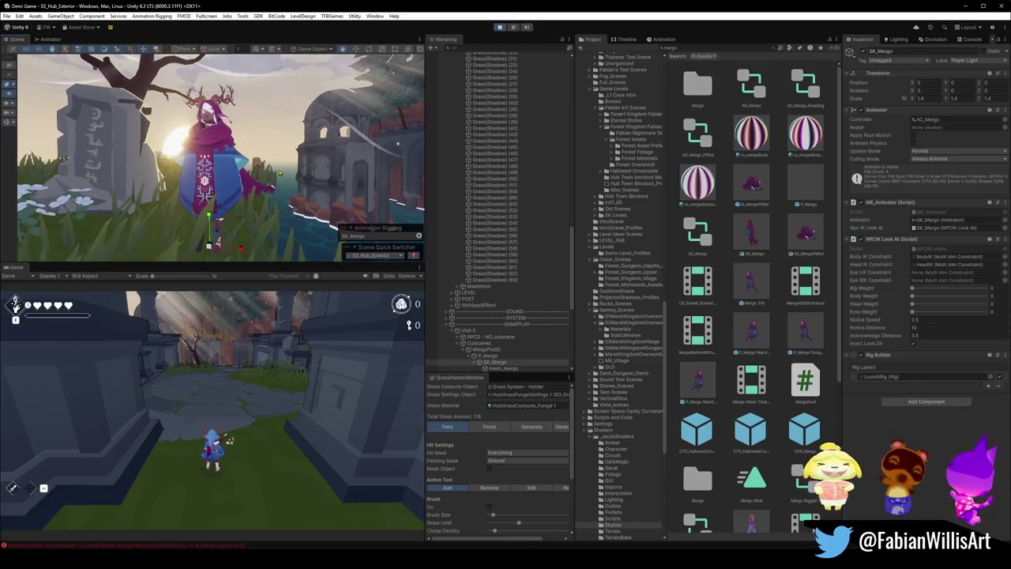
pyautogui.moveTo(319, 148); pyautogui.dragTo(311, 152)
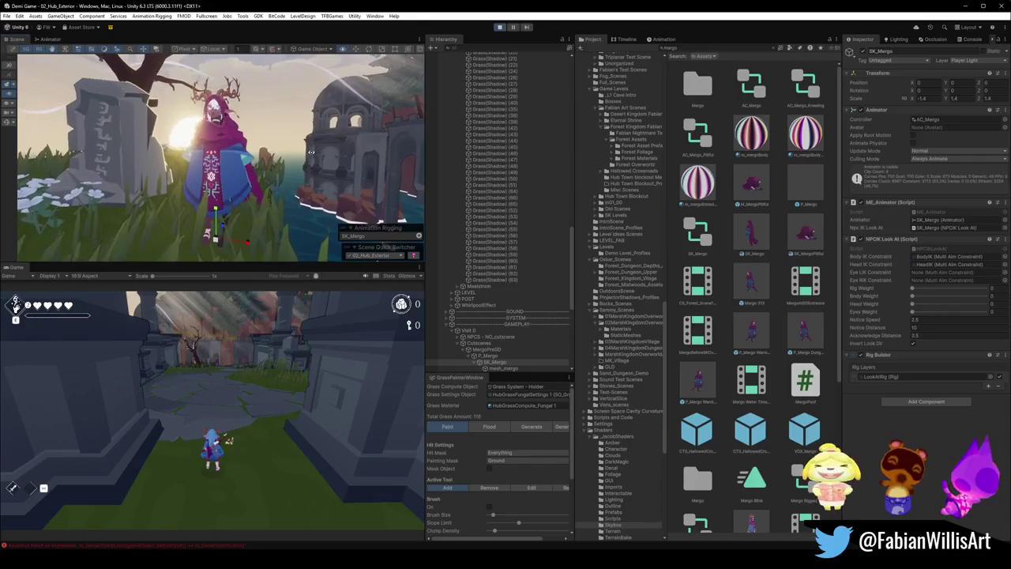
pyautogui.scroll(-5, 522, 307)
pyautogui.scroll(-3, 514, 331)
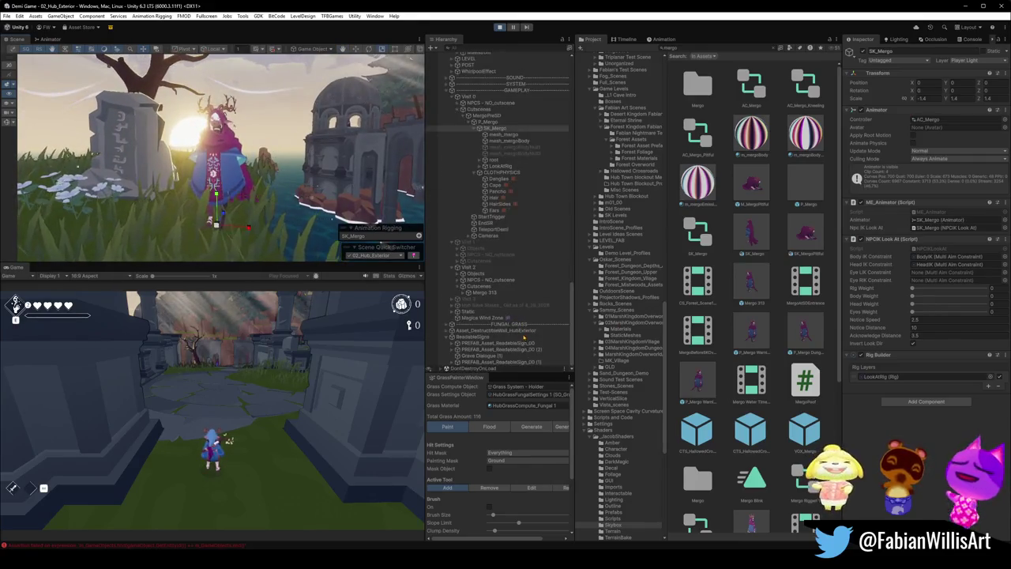
# - Frame the Magica Wind Zone, orbit toward the robed character, and select SK_Mergo
pyautogui.doubleClick(508, 318)
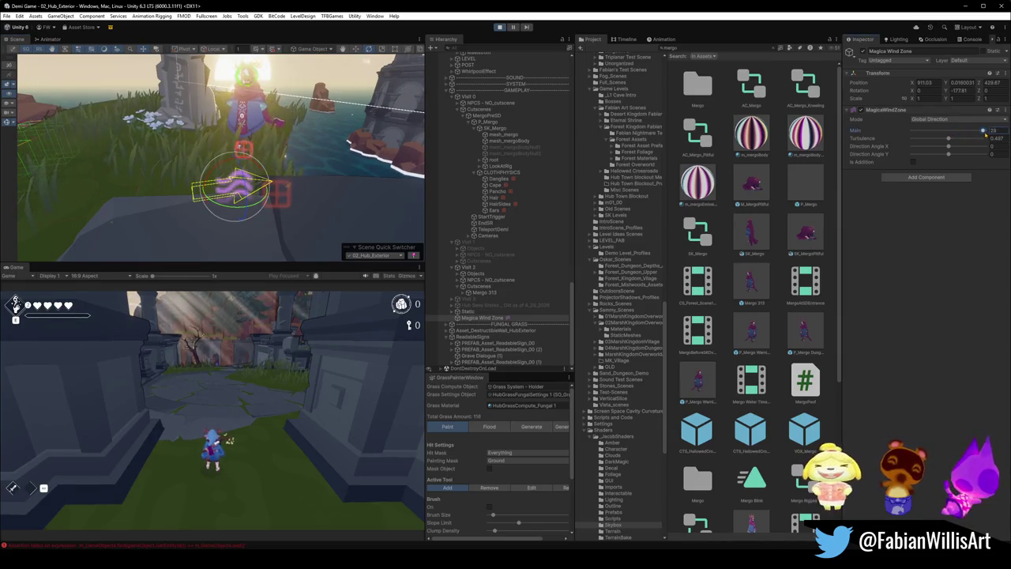
pyautogui.moveTo(237, 158)
pyautogui.mouseDown()
pyautogui.moveTo(267, 141)
pyautogui.moveTo(258, 142)
pyautogui.moveTo(309, 162)
pyautogui.moveTo(305, 172)
pyautogui.moveTo(251, 172)
pyautogui.mouseUp()
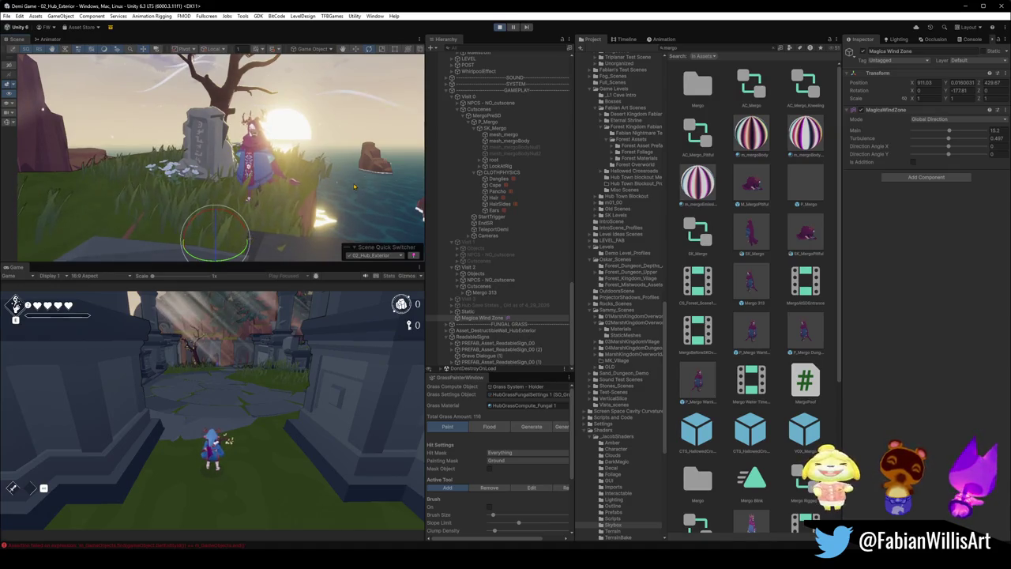
pyautogui.click(354, 187)
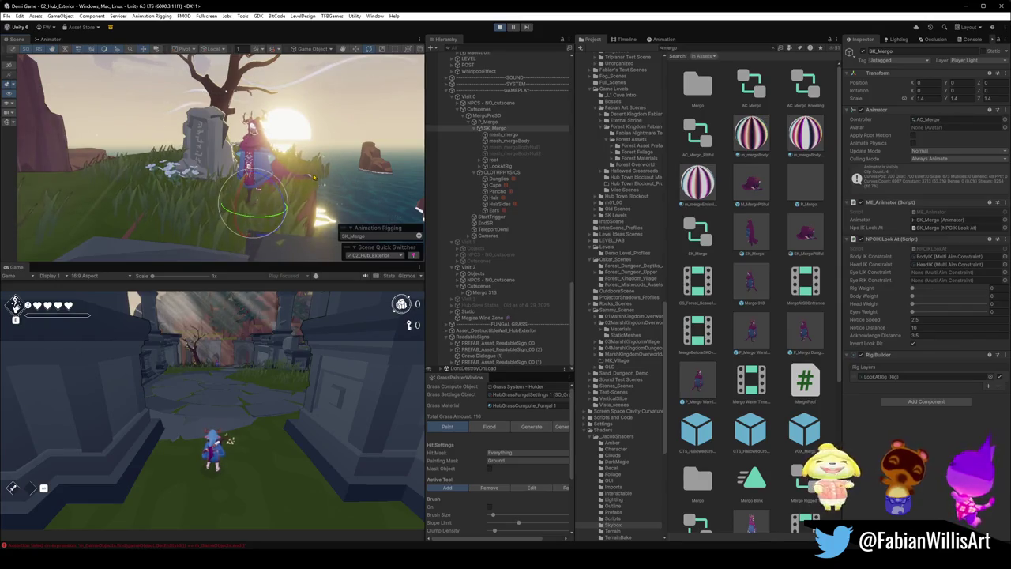
pyautogui.moveTo(309, 160); pyautogui.dragTo(311, 152)
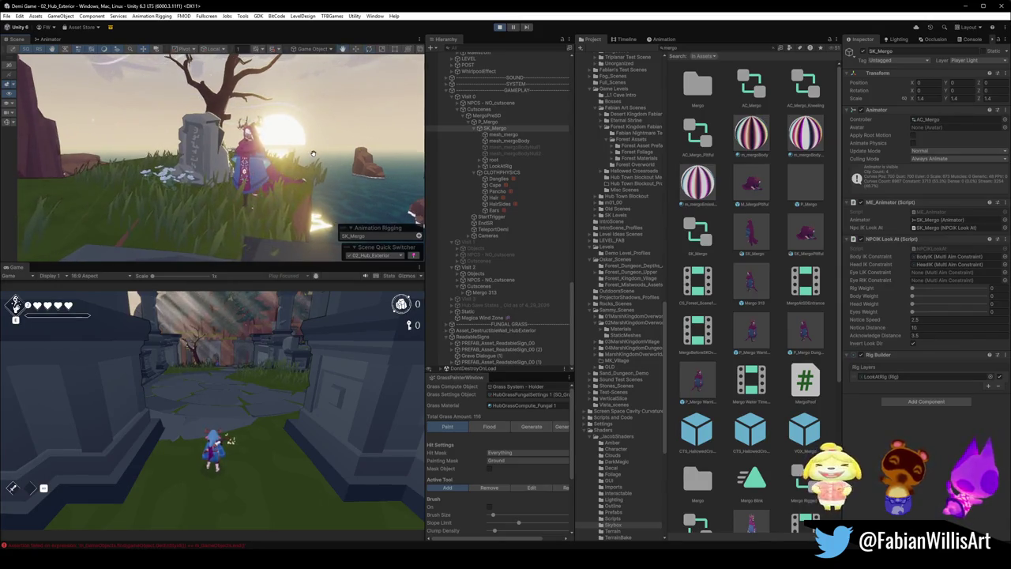
pyautogui.press('f')
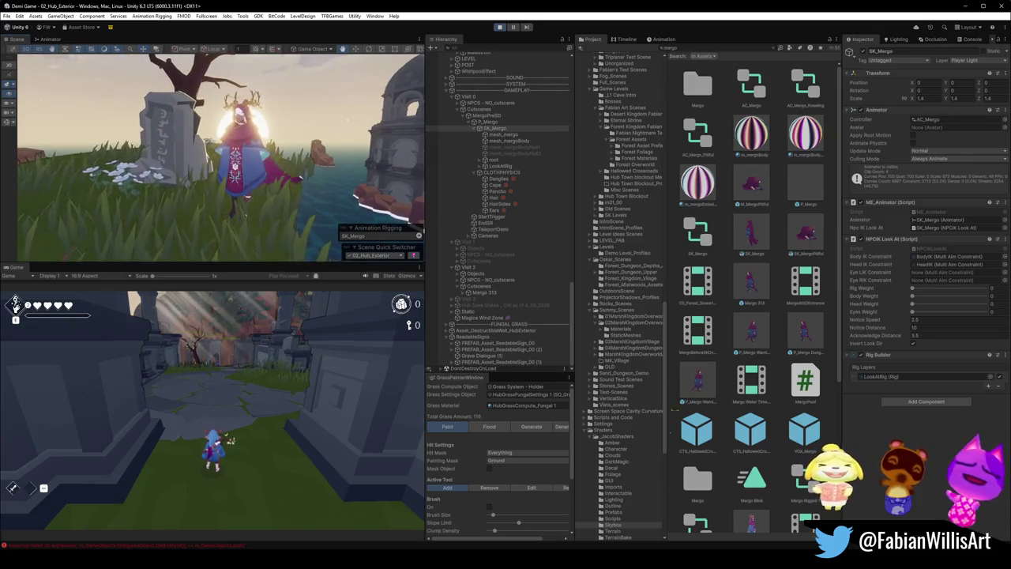
pyautogui.click(327, 171)
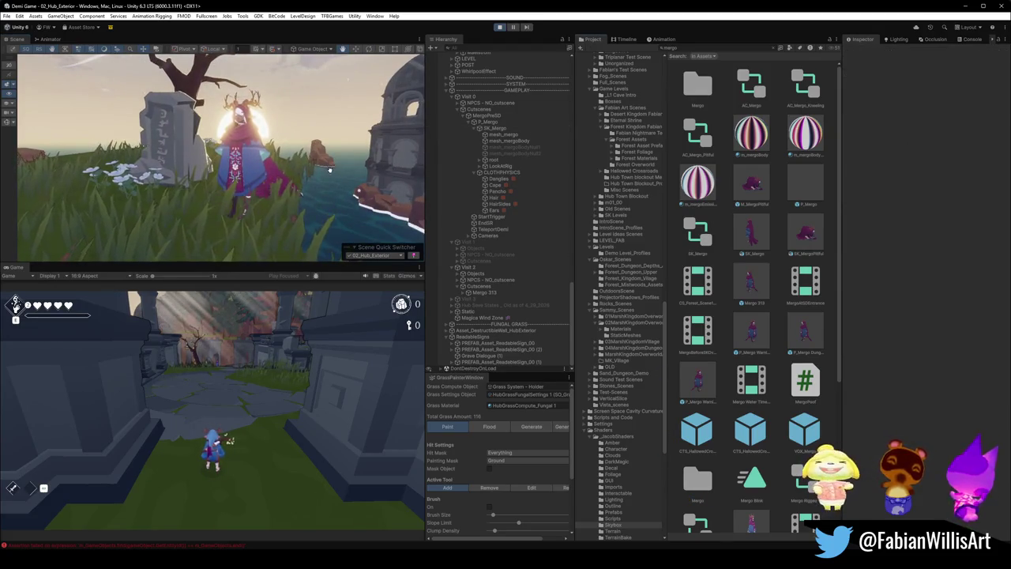
pyautogui.press('F11')
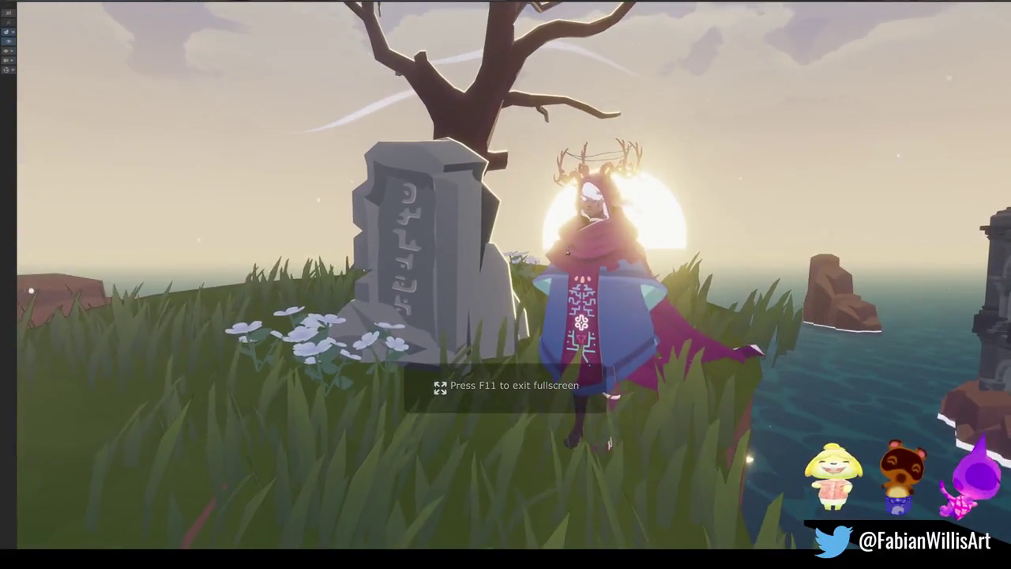
pyautogui.moveTo(737, 273)
pyautogui.mouseDown()
pyautogui.moveTo(725, 269)
pyautogui.moveTo(724, 284)
pyautogui.moveTo(725, 267)
pyautogui.mouseUp()
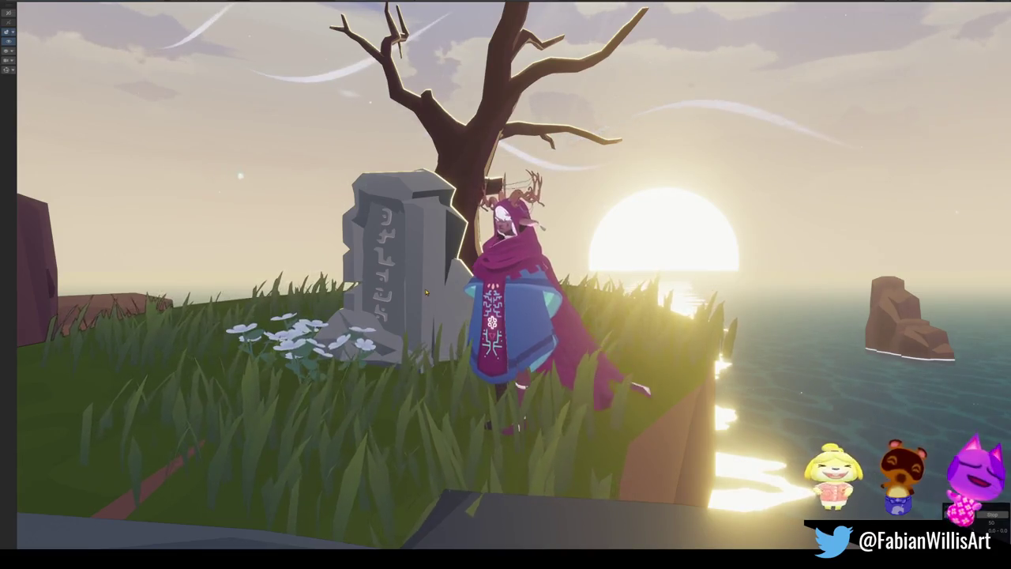
pyautogui.hotkey('shift', 'space')
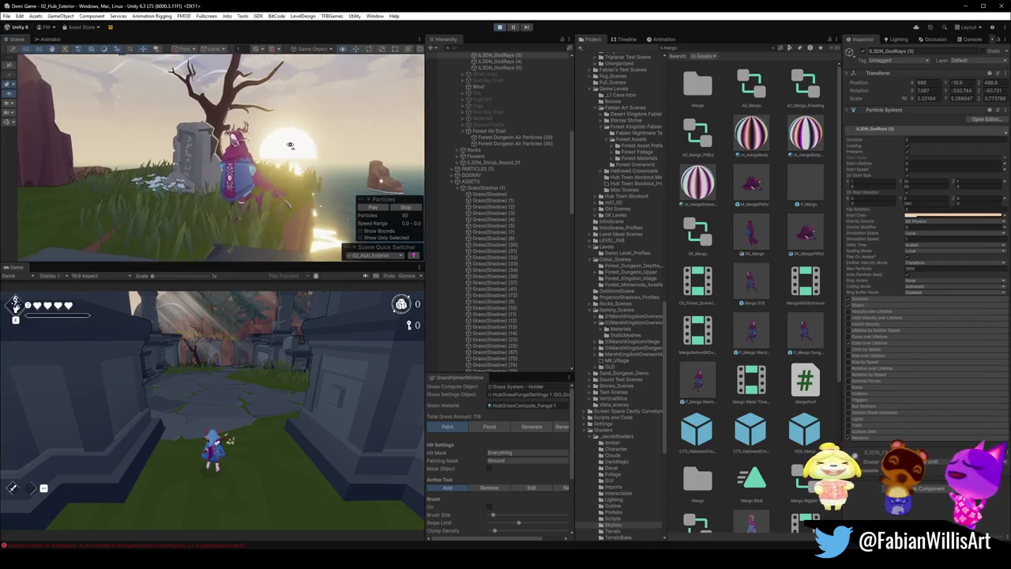
# - Frame the rock by the gravestone, move in closer, and maximise the Scene view
pyautogui.click(209, 188)
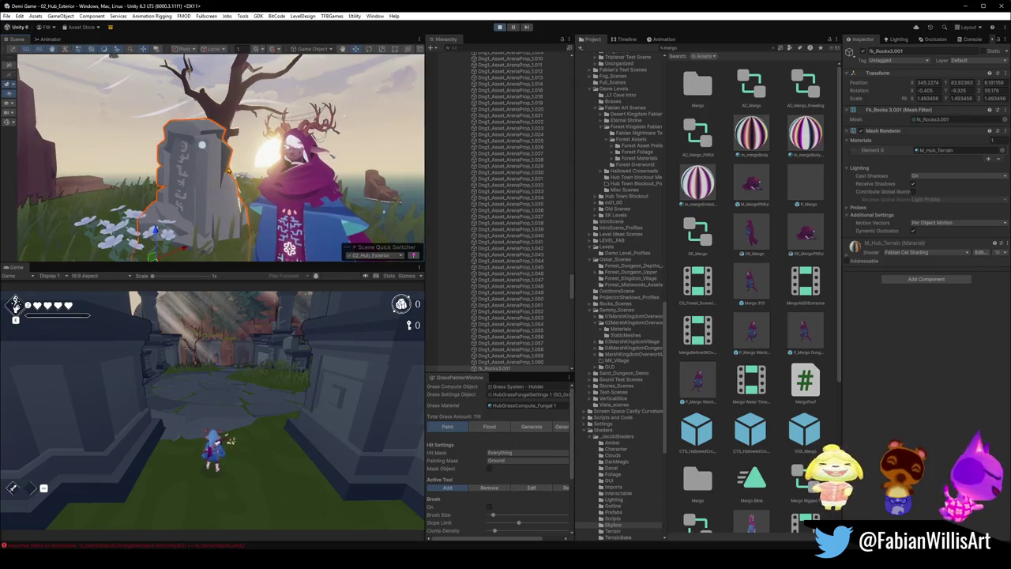
pyautogui.moveTo(229, 172)
pyautogui.mouseDown()
pyautogui.moveTo(255, 160)
pyautogui.moveTo(232, 179)
pyautogui.mouseUp()
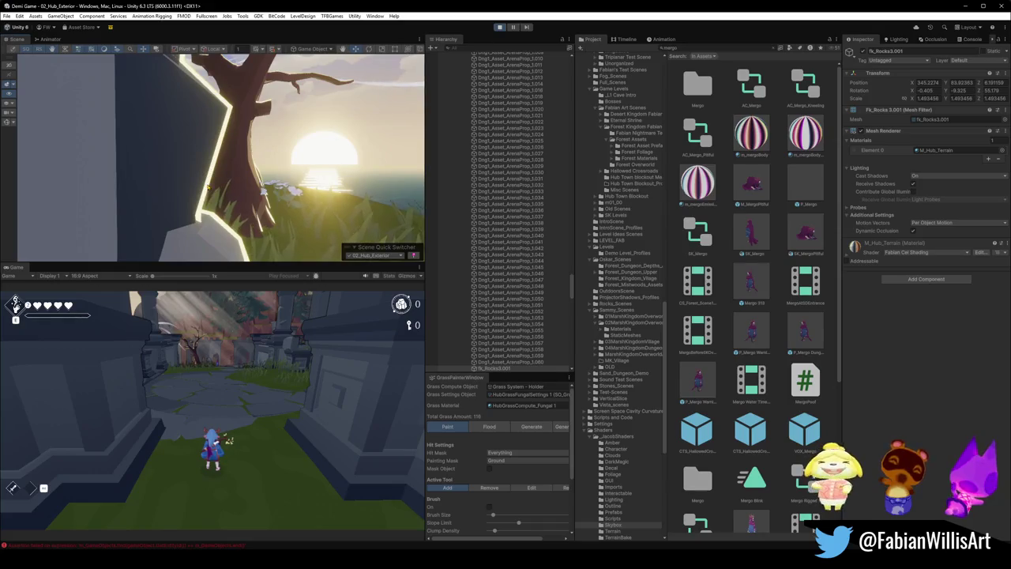
pyautogui.press('f')
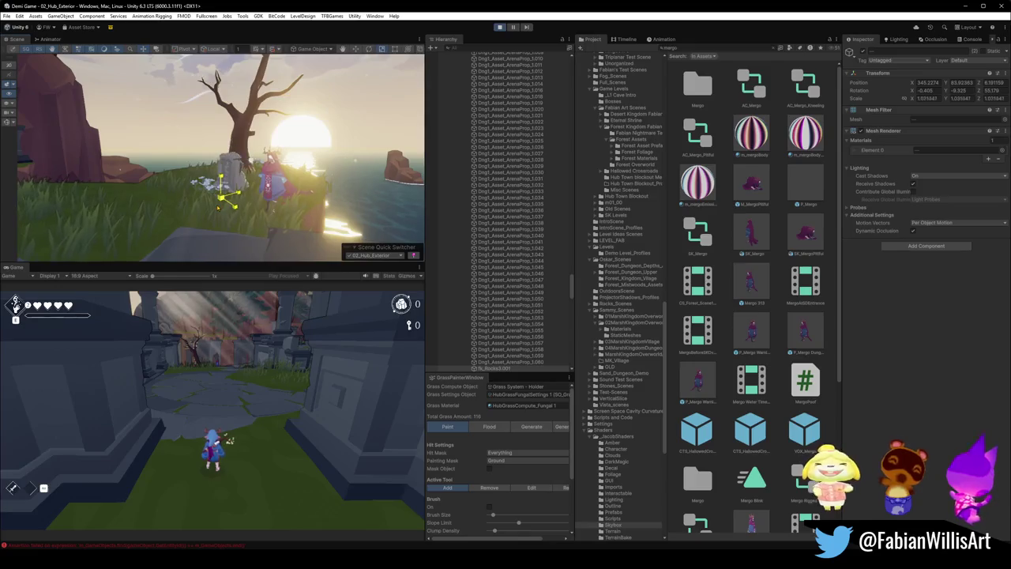
pyautogui.moveTo(270, 195); pyautogui.dragTo(286, 202)
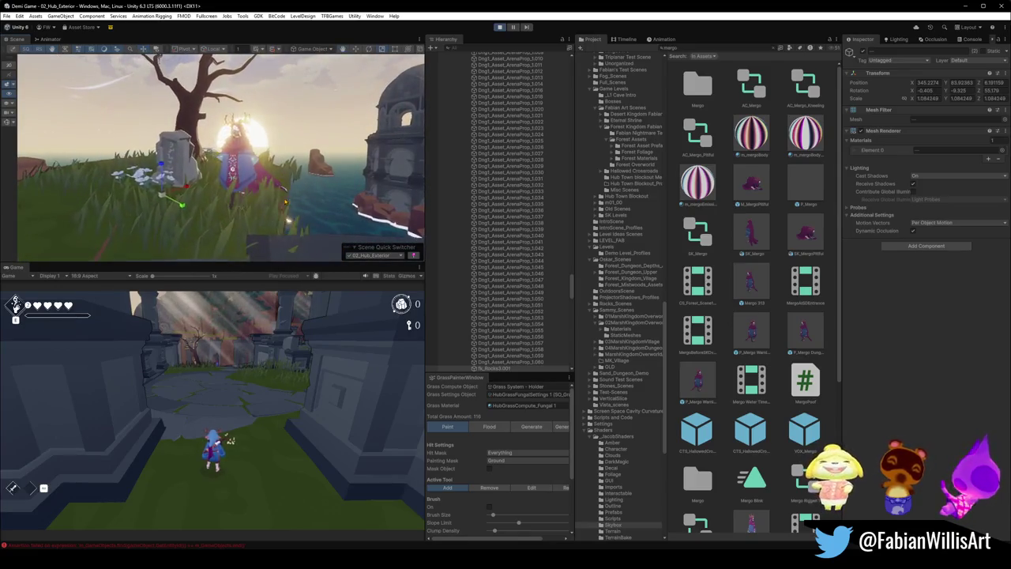
pyautogui.press('F11')
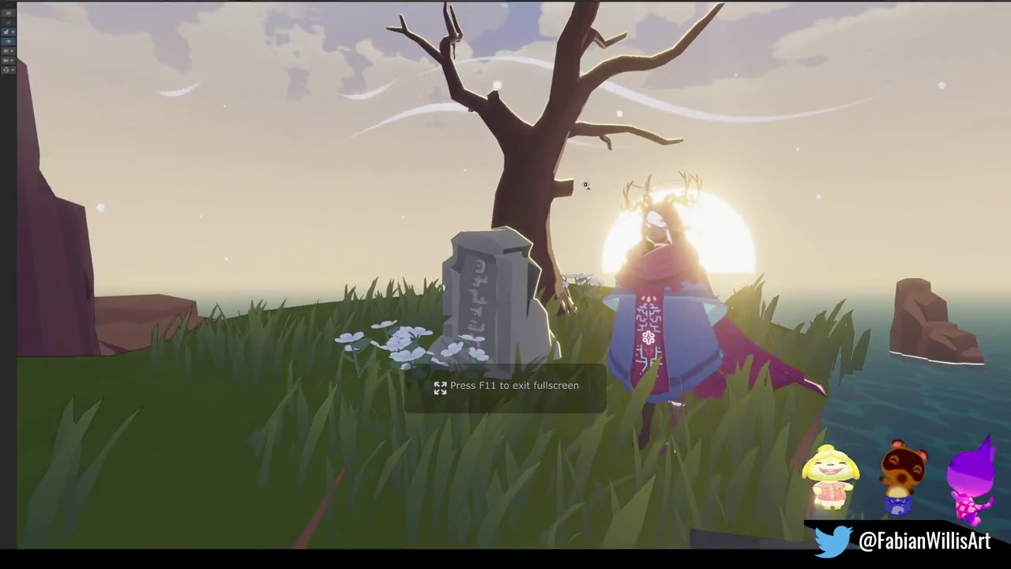
# - Orbit the view to frame the sea, tree and robed character
pyautogui.moveTo(585, 184); pyautogui.dragTo(586, 183)
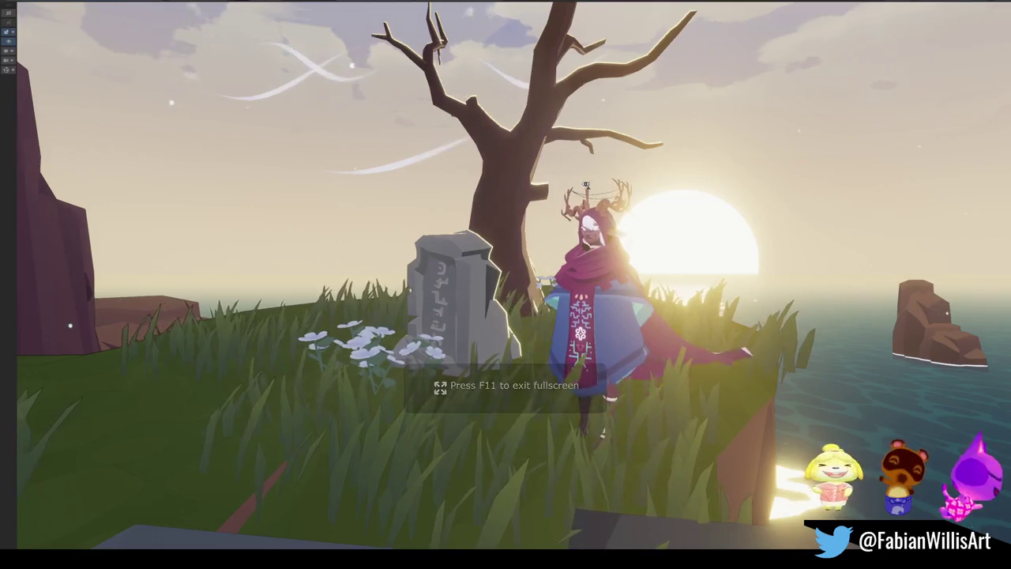
pyautogui.moveTo(710, 176); pyautogui.dragTo(608, 458)
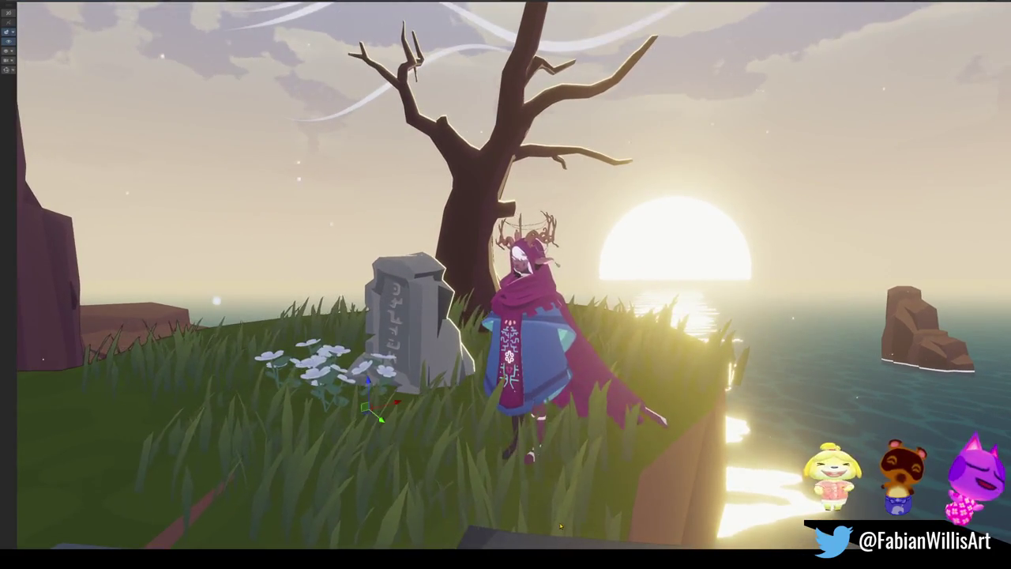
pyautogui.moveTo(577, 521)
pyautogui.mouseDown()
pyautogui.moveTo(688, 368)
pyautogui.moveTo(678, 347)
pyautogui.moveTo(552, 351)
pyautogui.mouseUp()
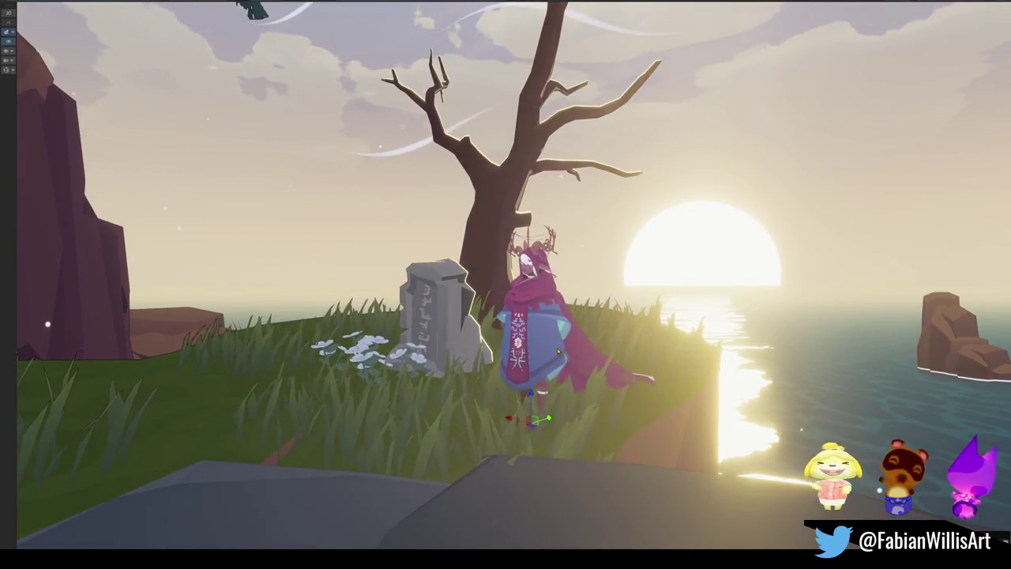
# - Rotate the robed character so she faces the tree and gravestone
pyautogui.click(576, 355)
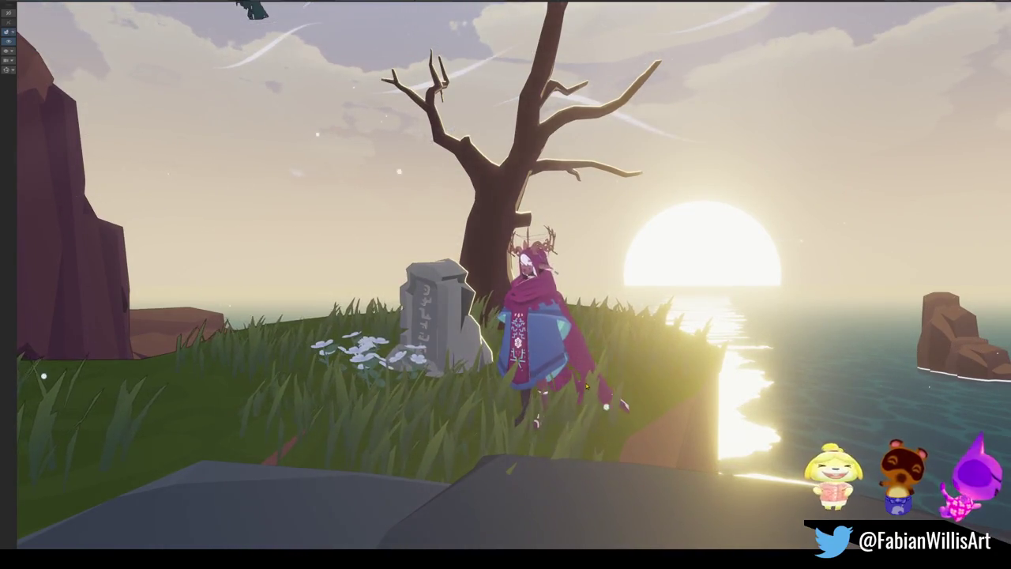
pyautogui.press('e')
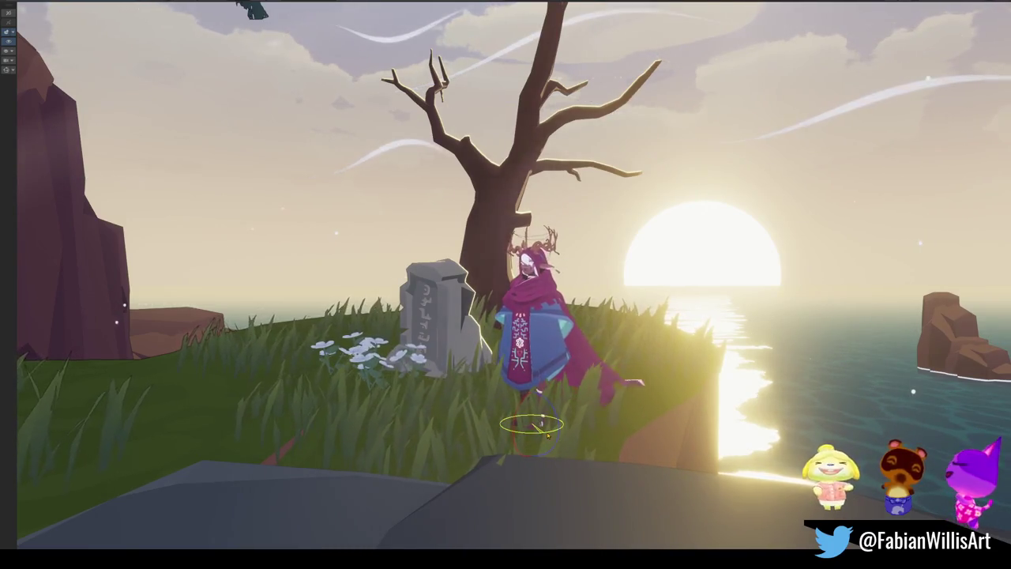
pyautogui.moveTo(547, 435)
pyautogui.mouseDown()
pyautogui.moveTo(517, 397)
pyautogui.moveTo(383, 412)
pyautogui.mouseUp()
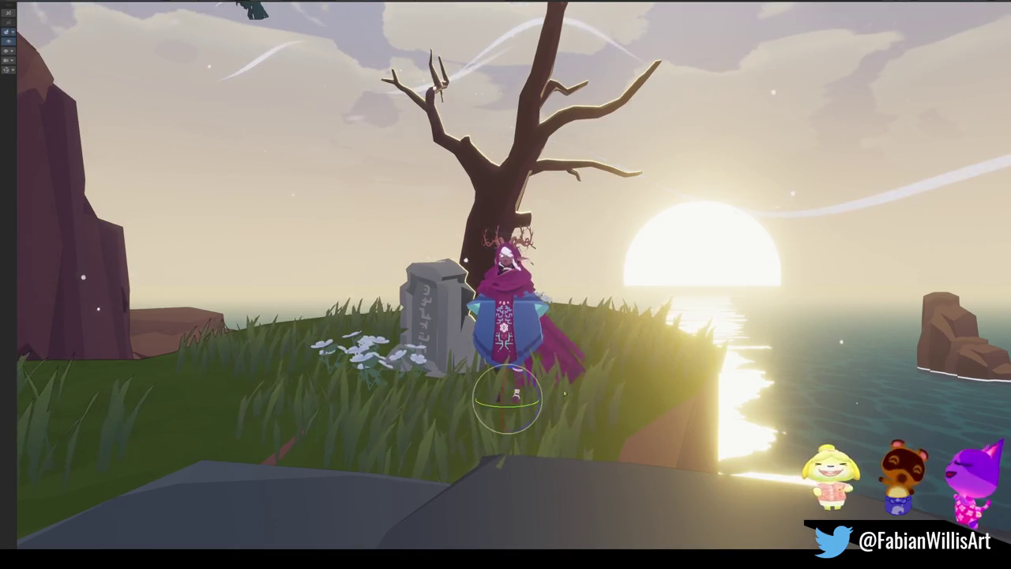
pyautogui.press('w')
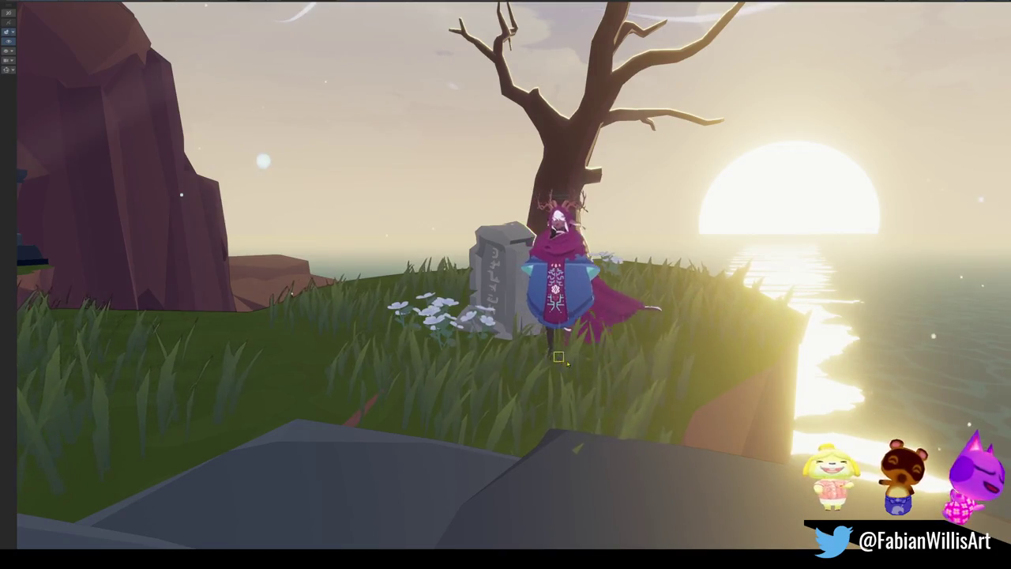
pyautogui.press('e')
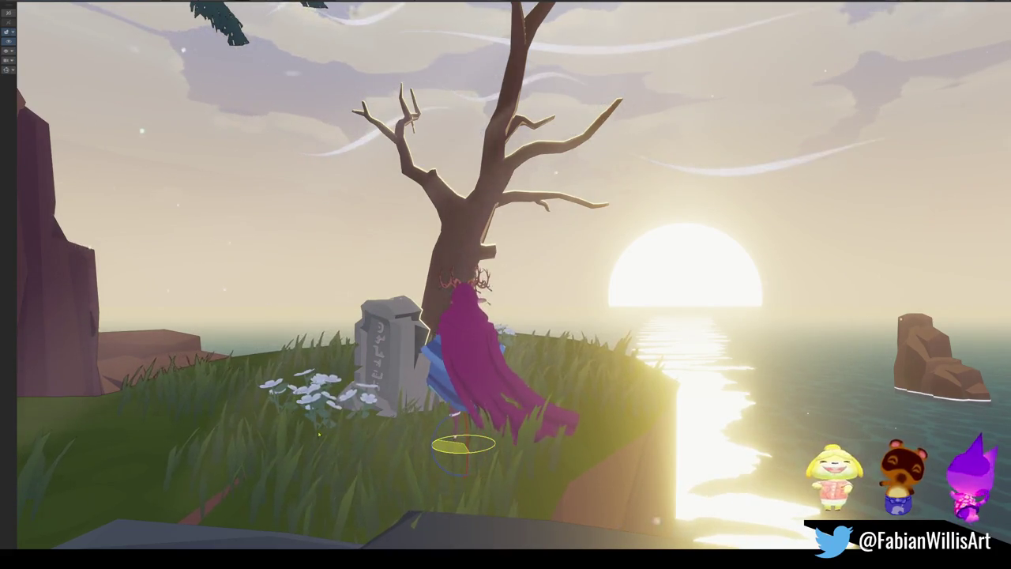
# - Slide the robed character left beside the gravestone, deselect her, and exit fullscreen
pyautogui.click(454, 437)
pyautogui.moveTo(439, 441); pyautogui.dragTo(309, 433)
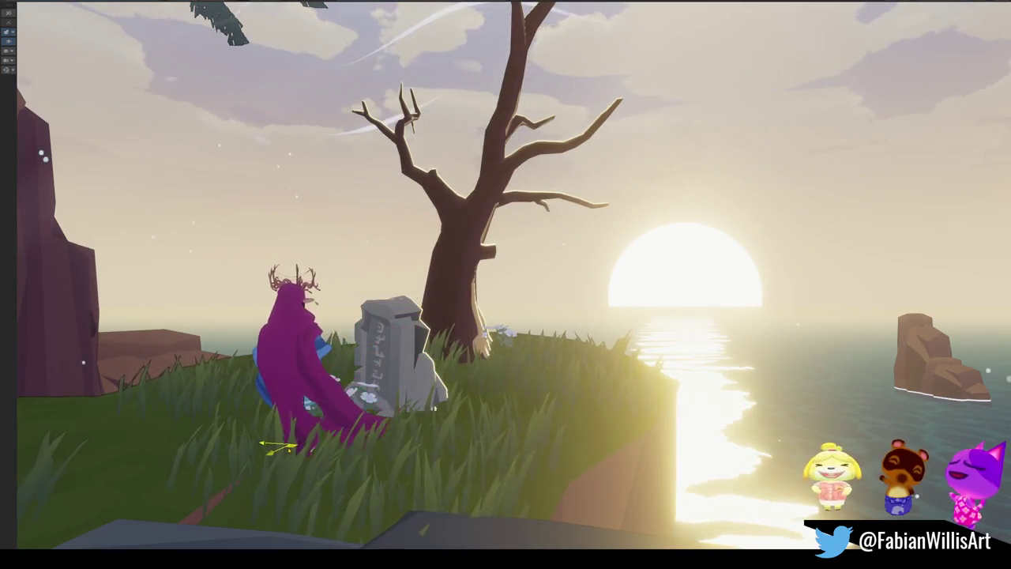
pyautogui.press('e')
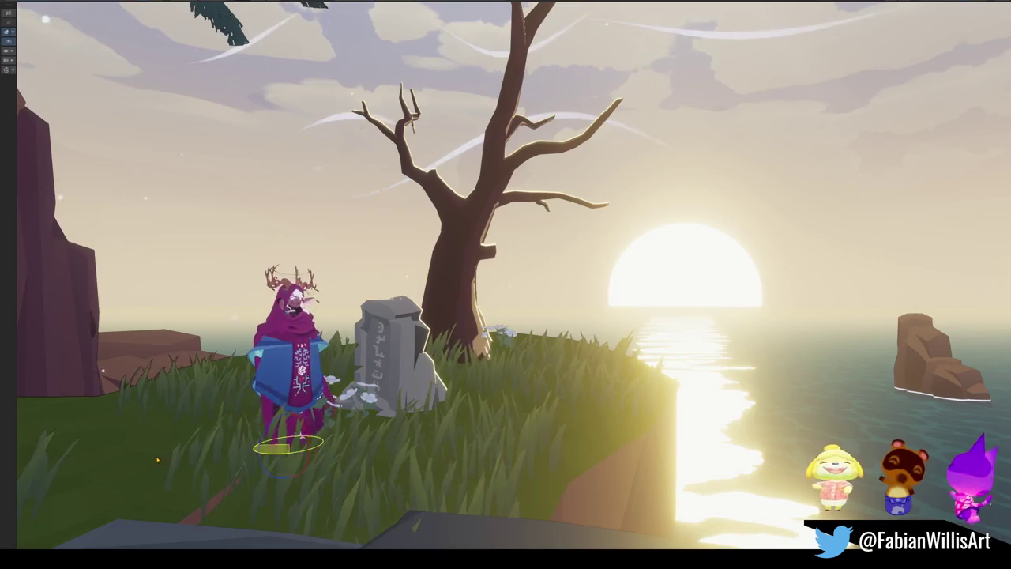
pyautogui.press('w')
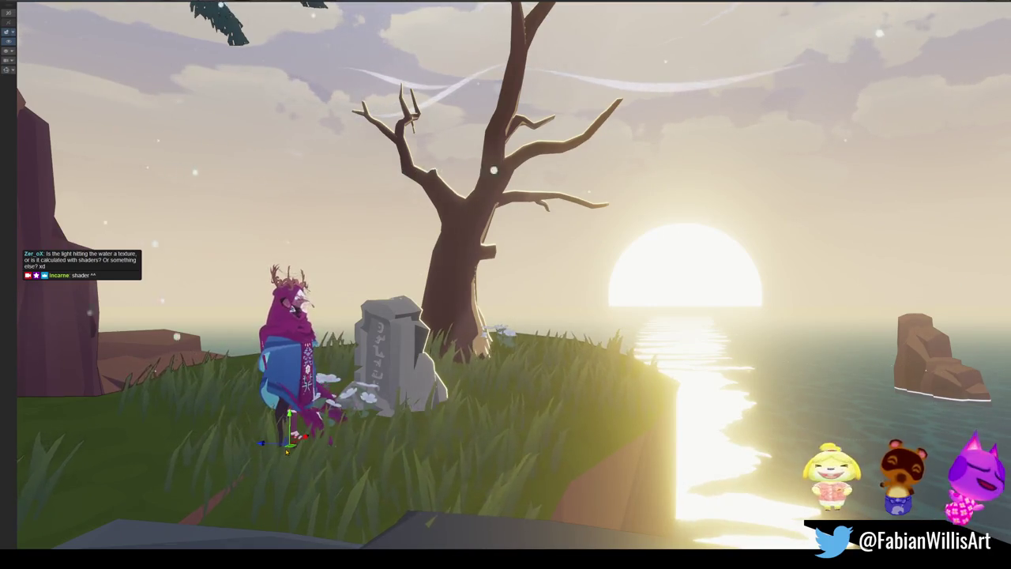
pyautogui.press('a')
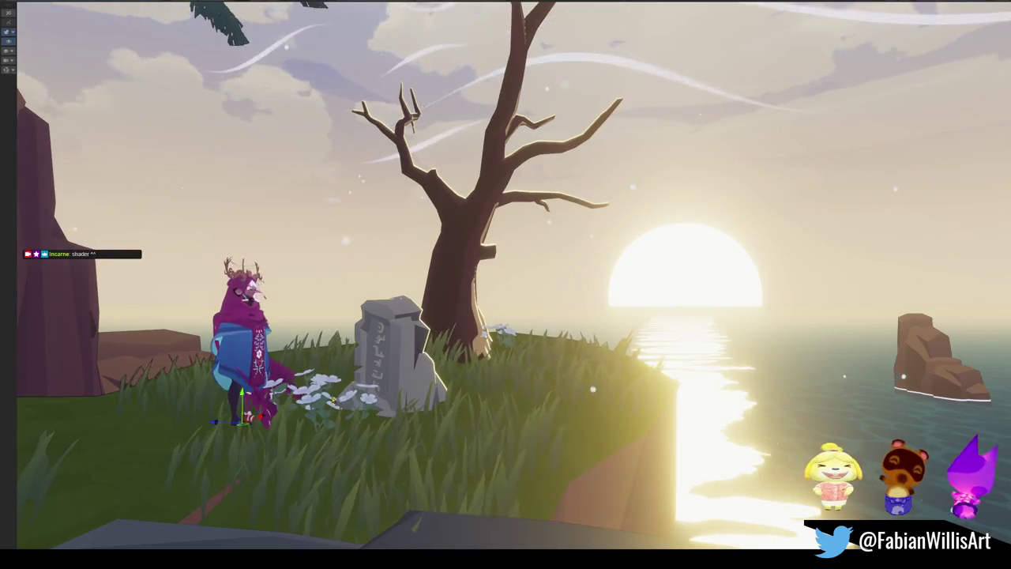
pyautogui.press('F10')
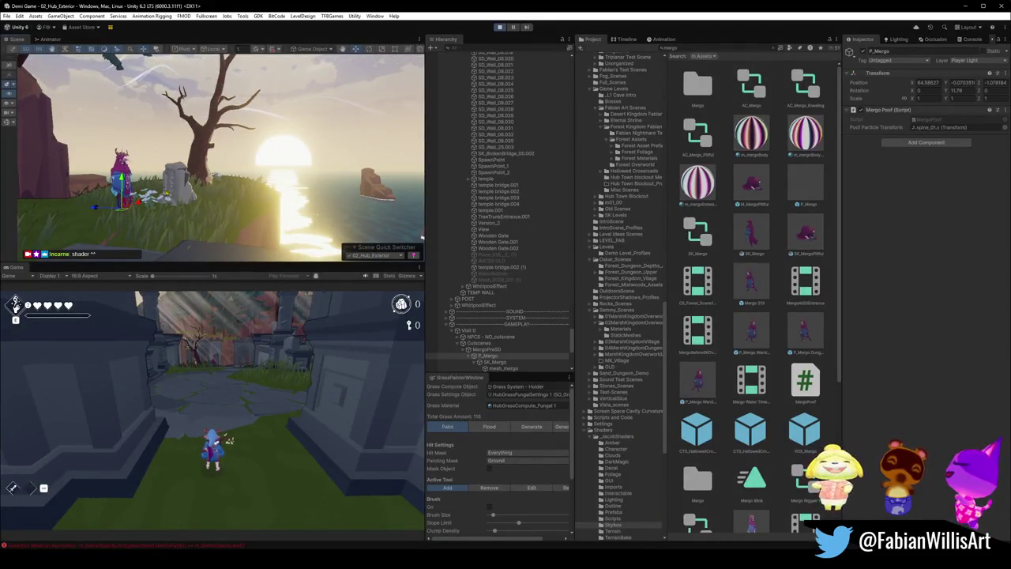
# - Select Magica Wind Zone in the Hierarchy to show its Global Direction mode and 15.2 strength
pyautogui.scroll(-5, 496, 357)
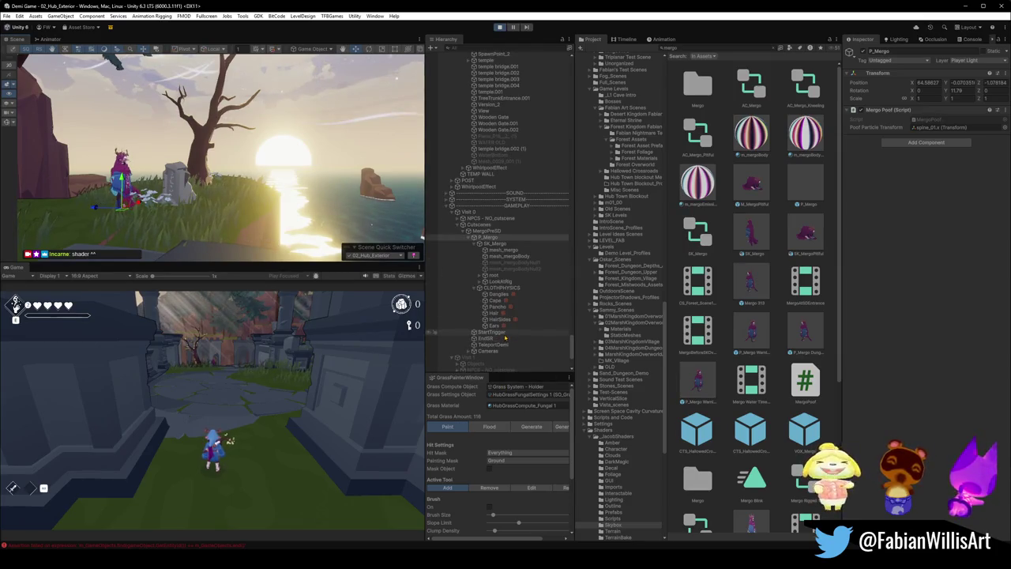
pyautogui.scroll(-4, 504, 338)
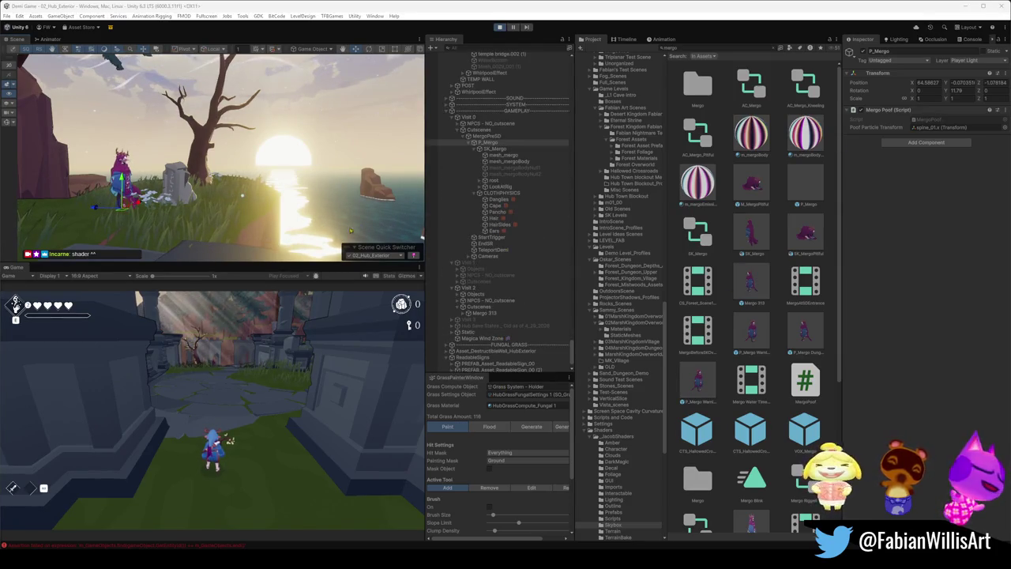
pyautogui.scroll(-1, 485, 337)
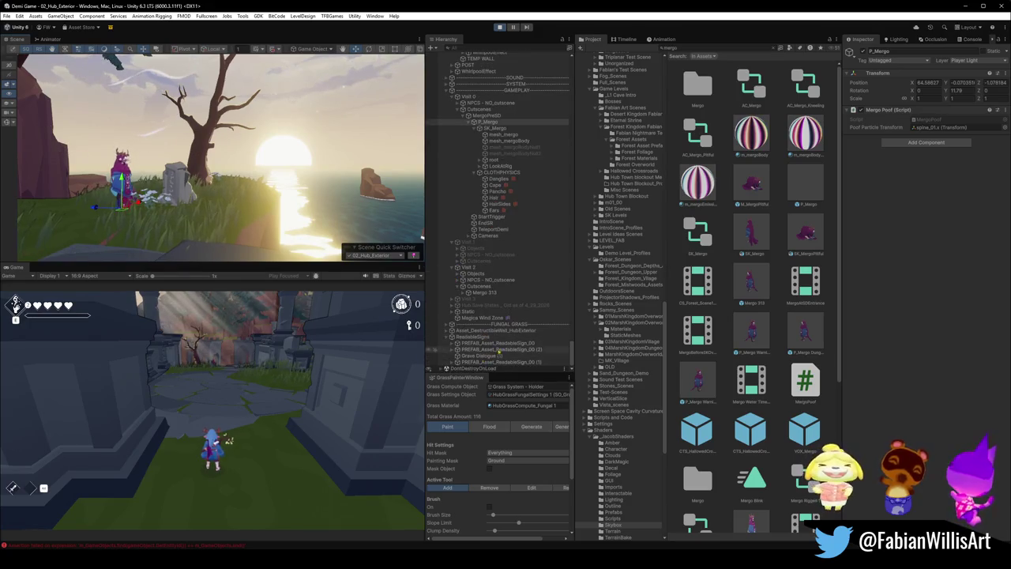
pyautogui.click(494, 320)
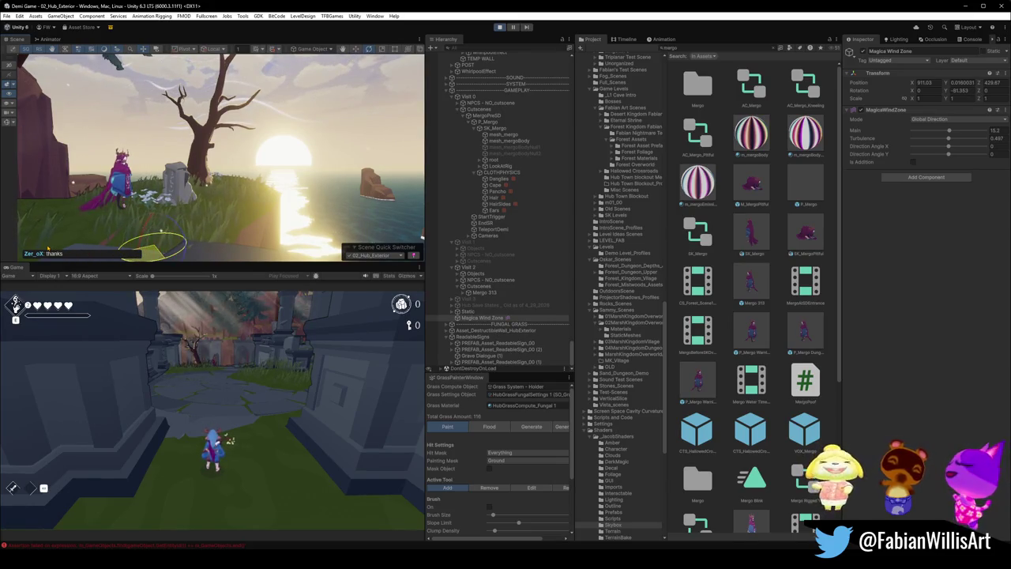
pyautogui.press('F11')
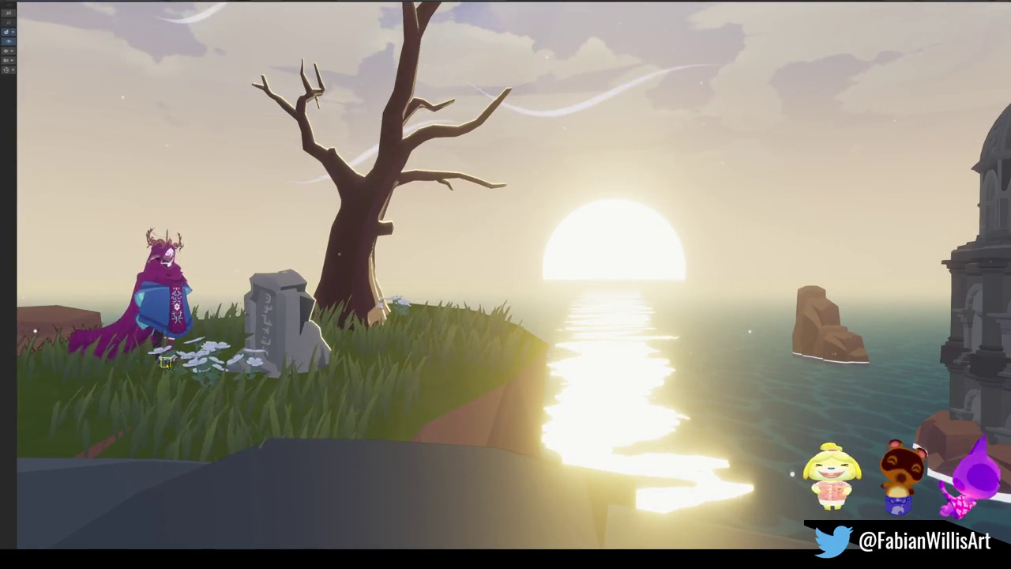
# - Select the cloaked character and orbit the view toward the domed temple
pyautogui.click(166, 351)
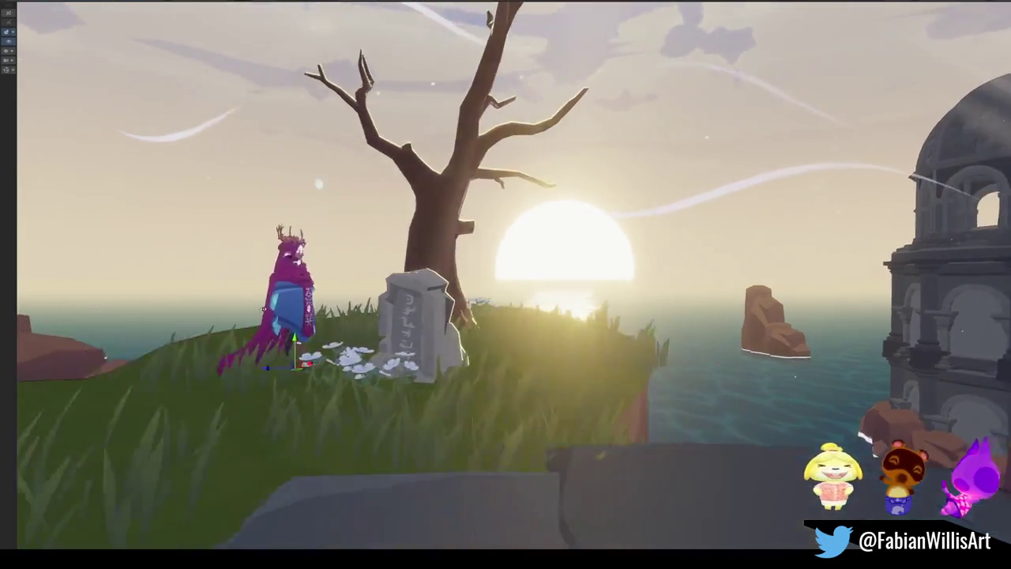
pyautogui.moveTo(263, 308); pyautogui.dragTo(331, 310)
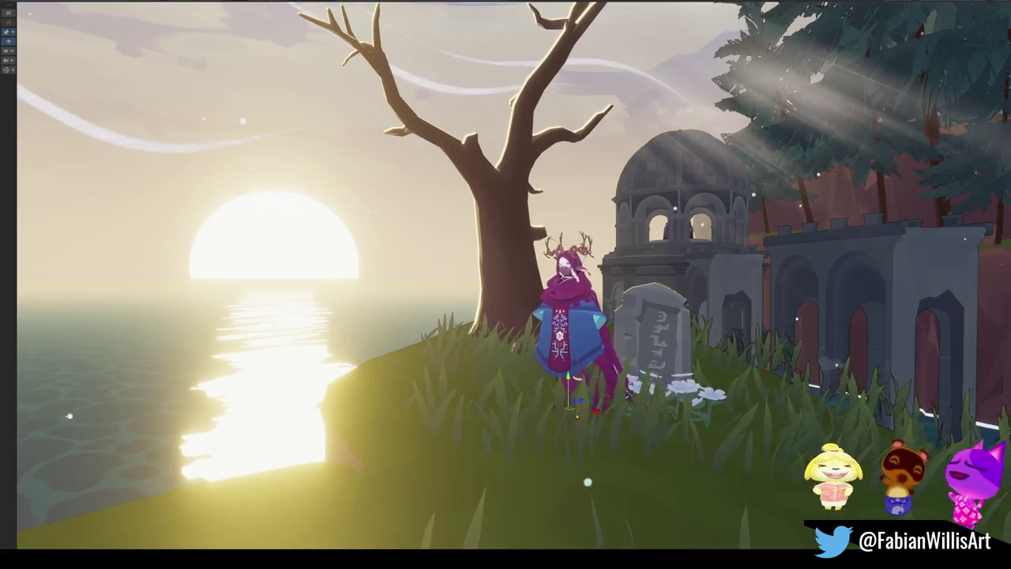
# - Move and rotate the cloaked character so it stands just right of the gravestone
pyautogui.press('w')
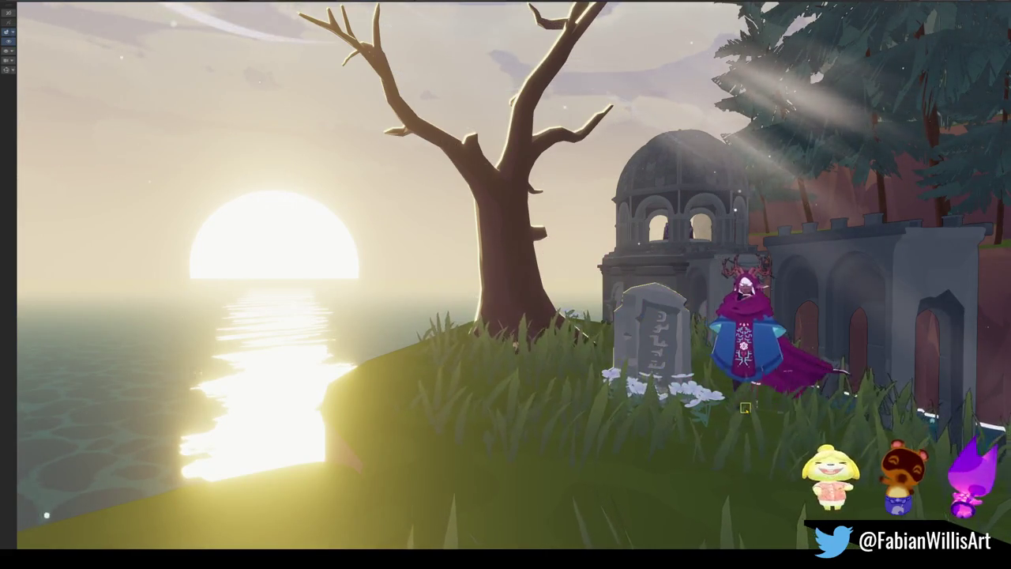
pyautogui.press('e')
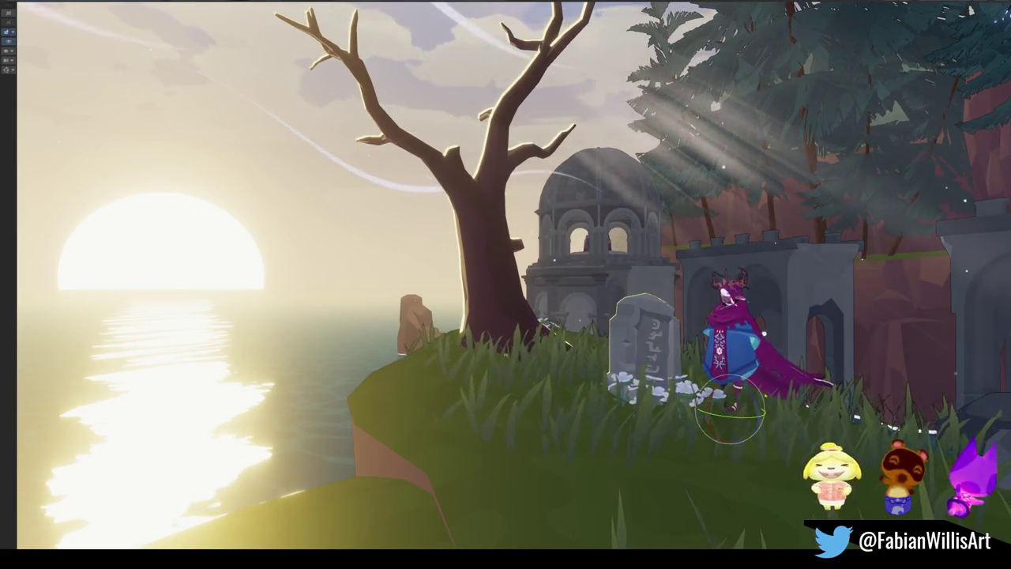
pyautogui.press('w')
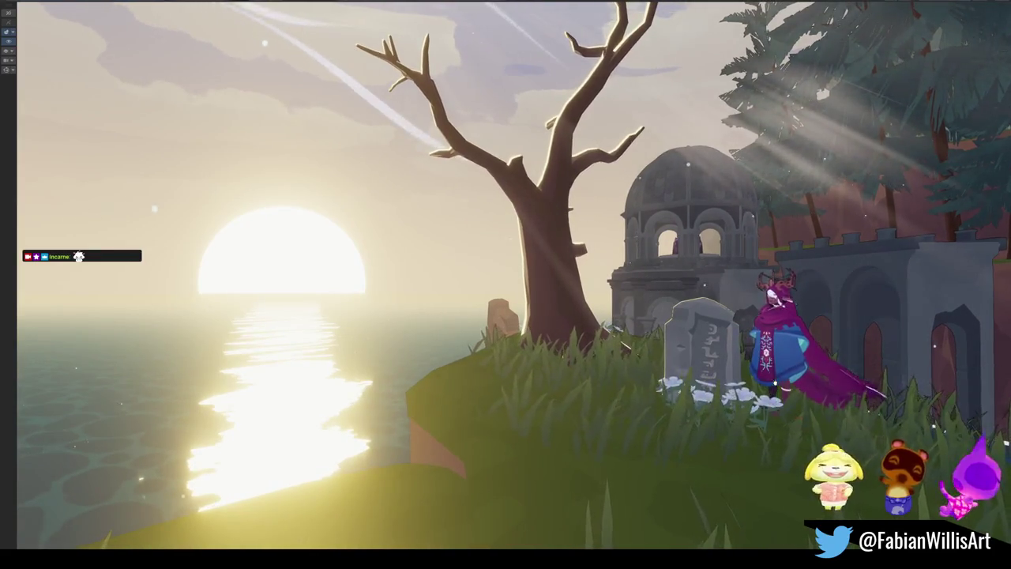
pyautogui.press('`')
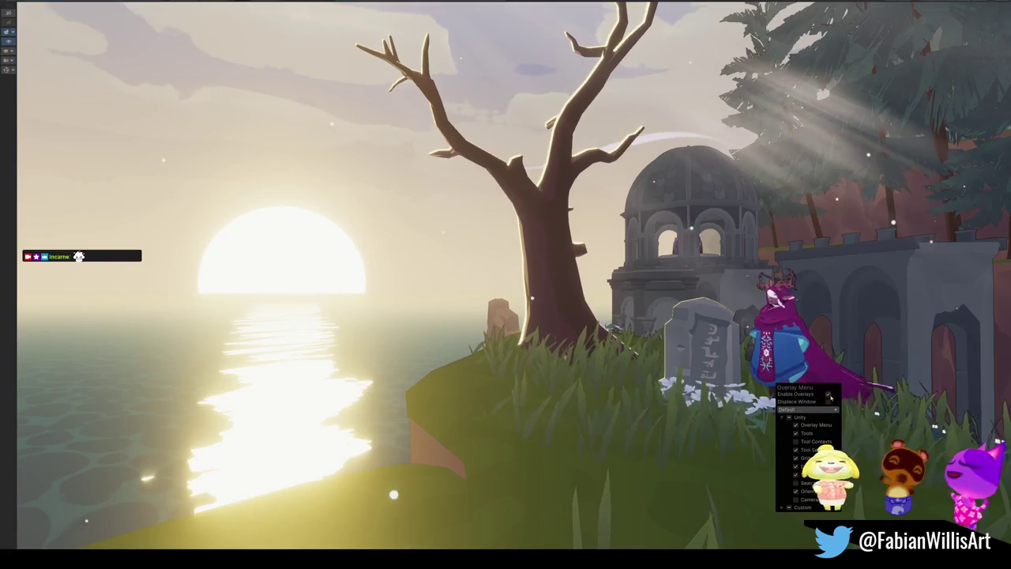
# - Close the scene overlays list
pyautogui.press('`')
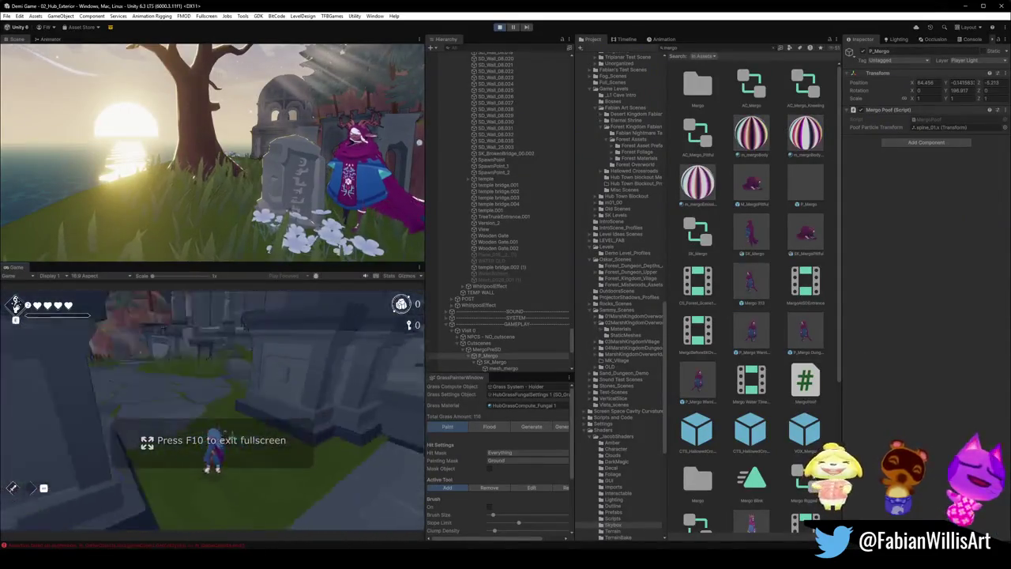
# - Pause the running game and re-enable the scene view overlays
pyautogui.press('Escape')
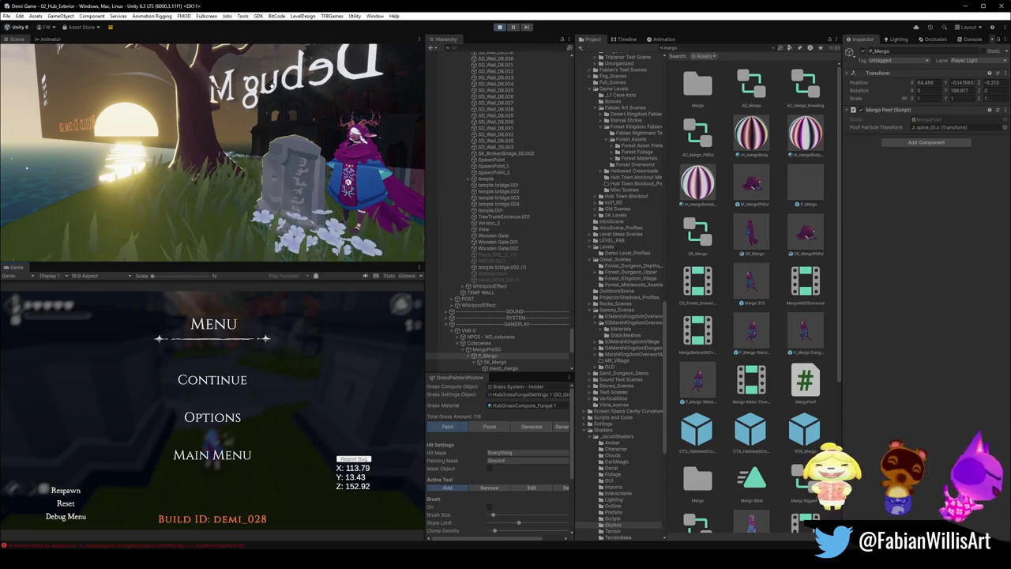
pyautogui.press('`')
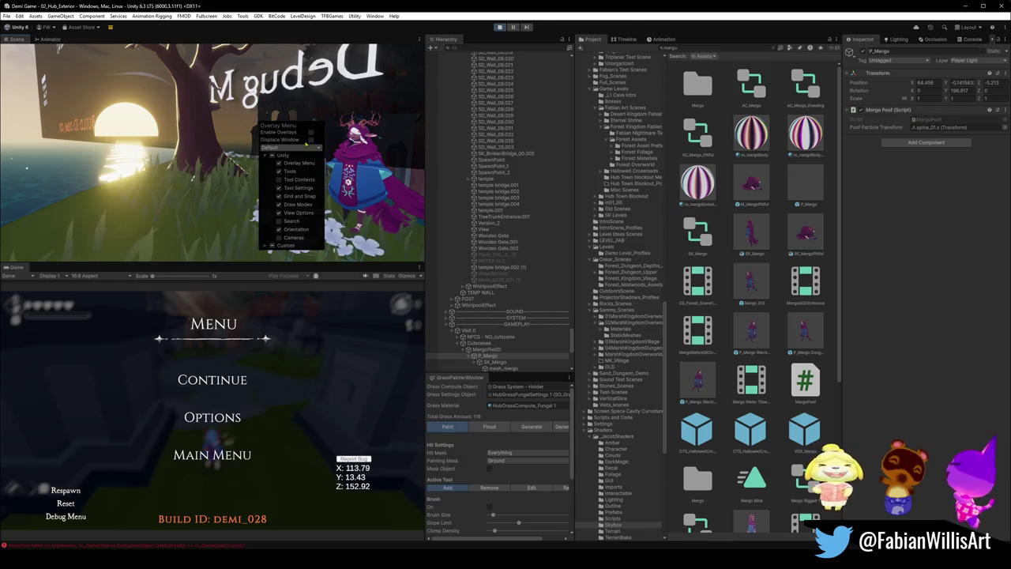
pyautogui.click(311, 133)
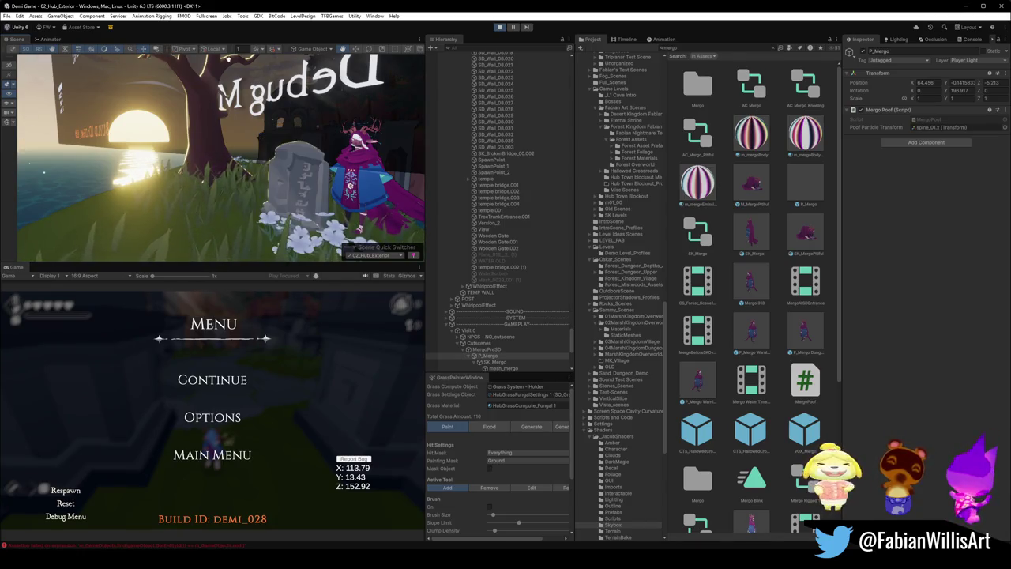
# - Rearrange the scene view's top toolbars, hide the camera preview, and lower camera speed to 0.1
pyautogui.moveTo(308, 50); pyautogui.dragTo(322, 50)
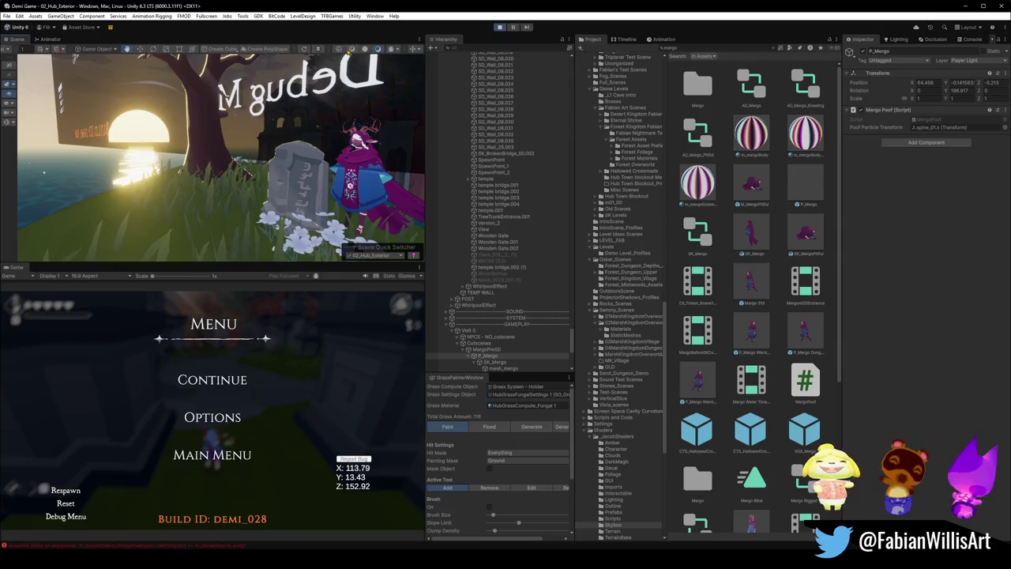
pyautogui.moveTo(180, 49)
pyautogui.mouseDown()
pyautogui.moveTo(194, 49)
pyautogui.moveTo(183, 49)
pyautogui.mouseUp()
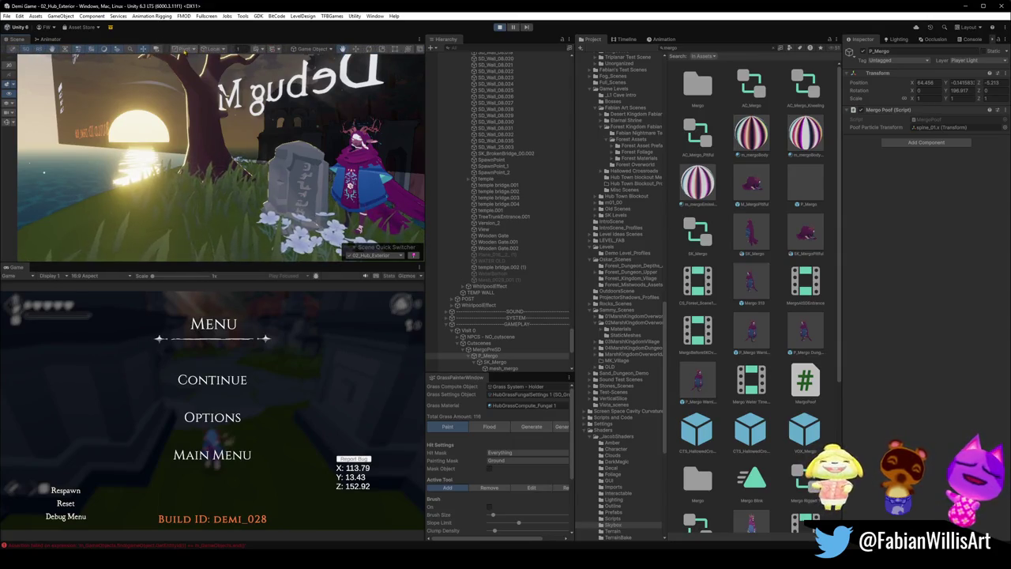
pyautogui.click(158, 50)
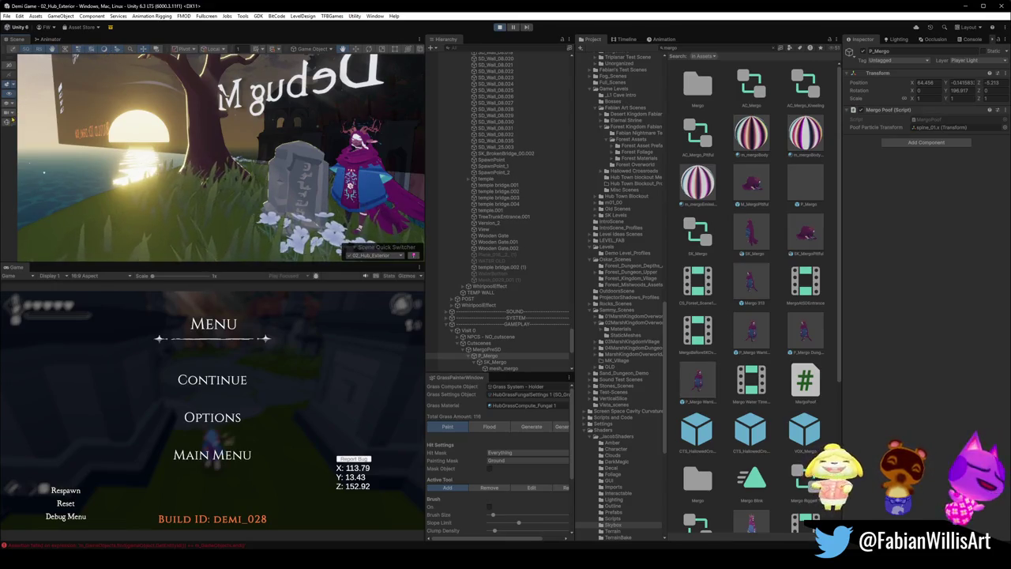
pyautogui.click(13, 114)
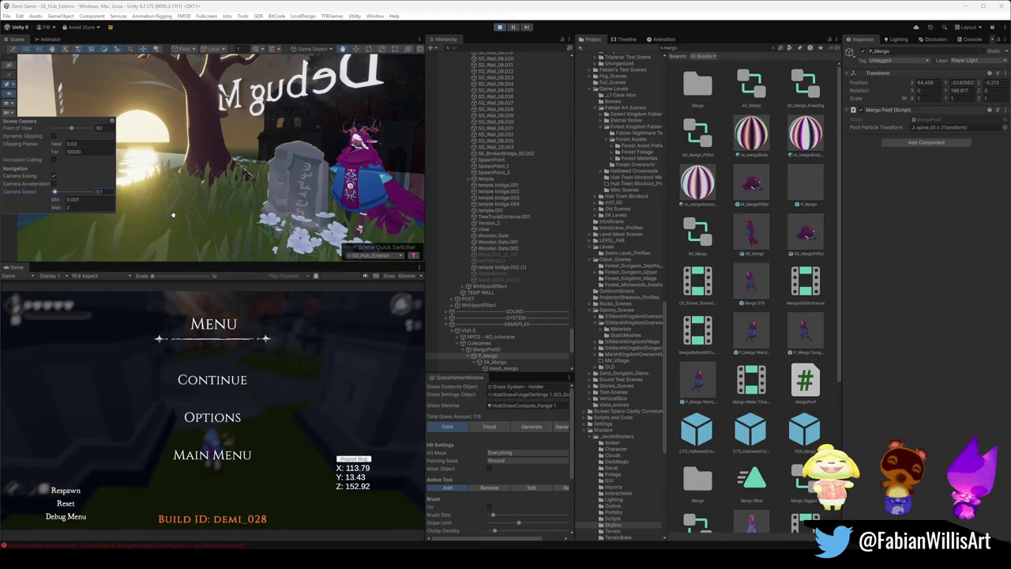
# - Fine-tune the scene camera speed while flying past the gravestone, then resume the game
pyautogui.click(239, 146)
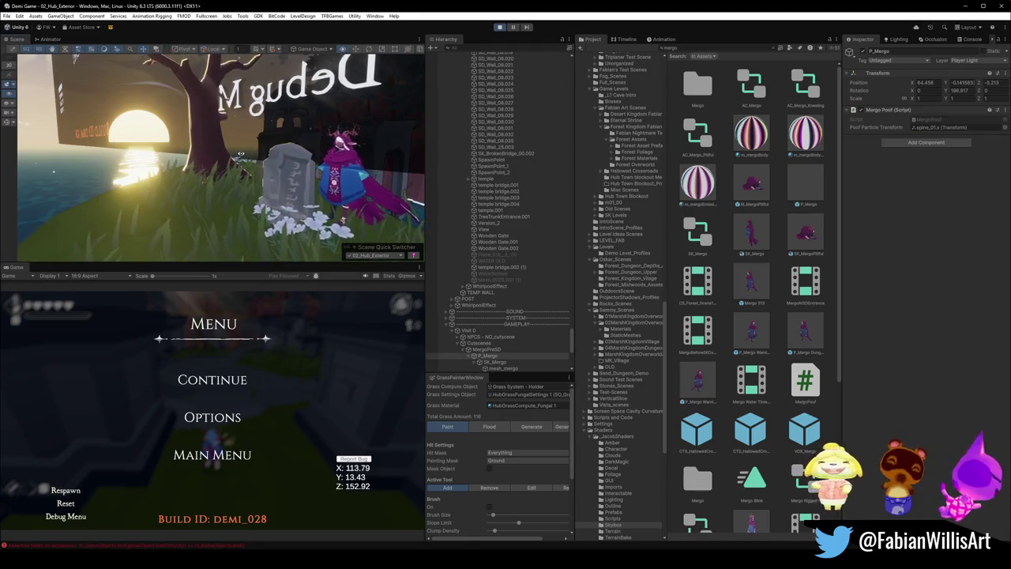
pyautogui.press('w')
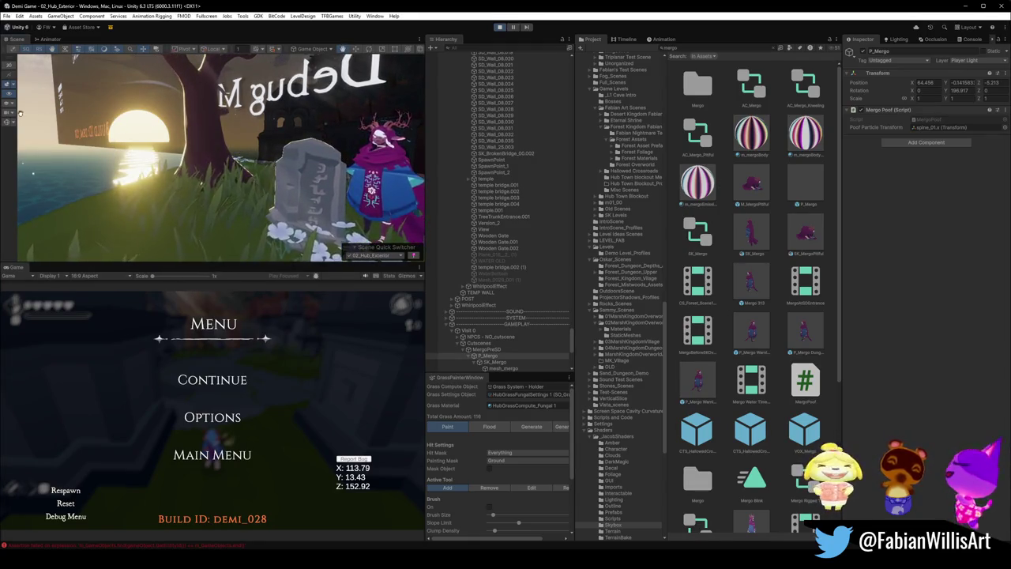
pyautogui.click(8, 120)
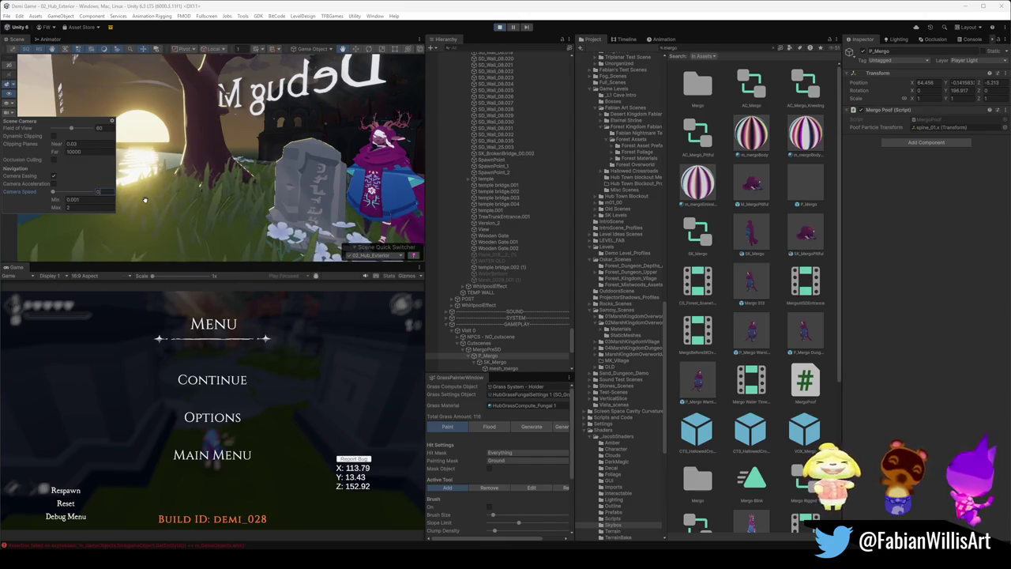
pyautogui.click(144, 200)
pyautogui.press('w')
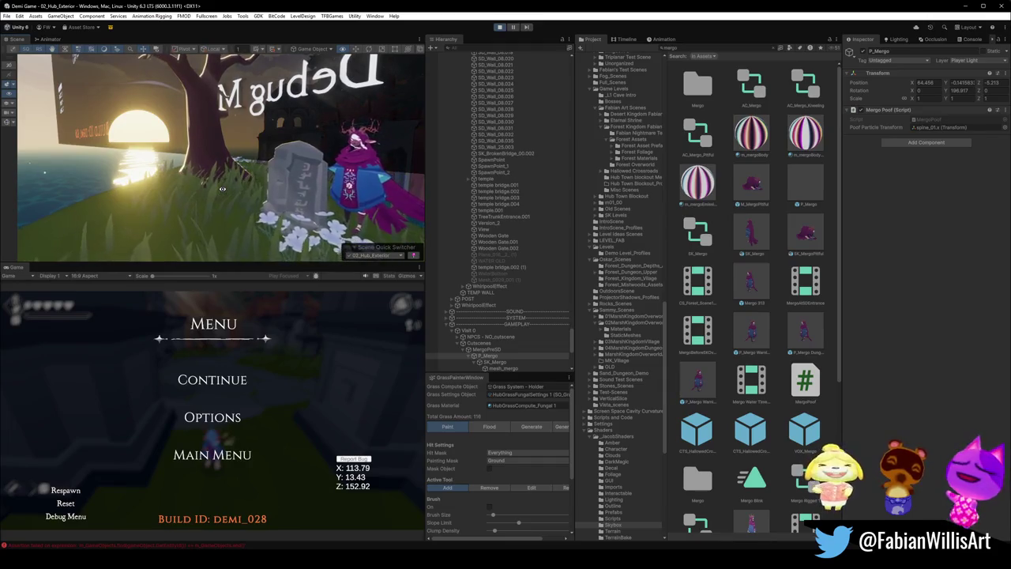
pyautogui.click(11, 115)
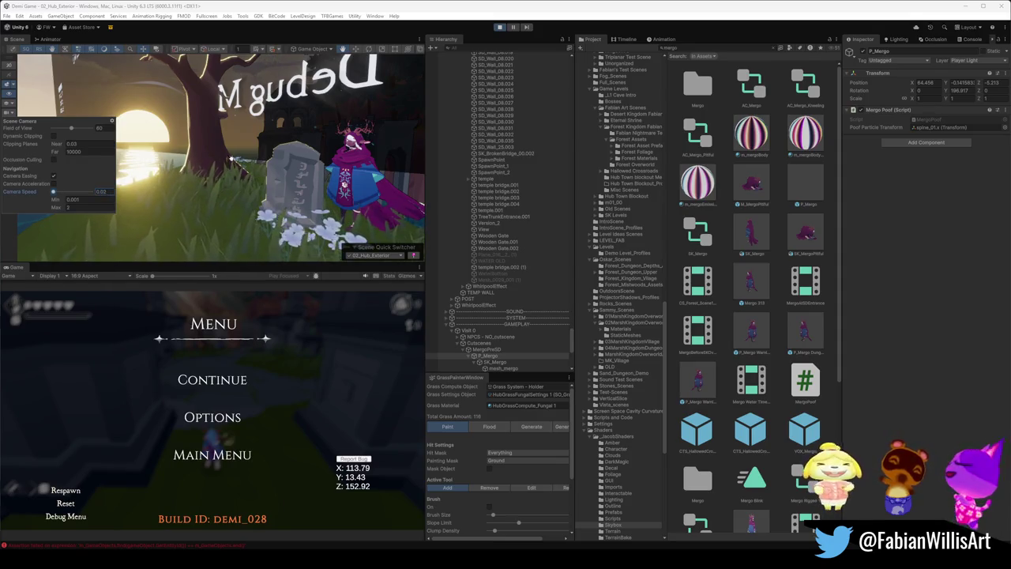
pyautogui.click(232, 158)
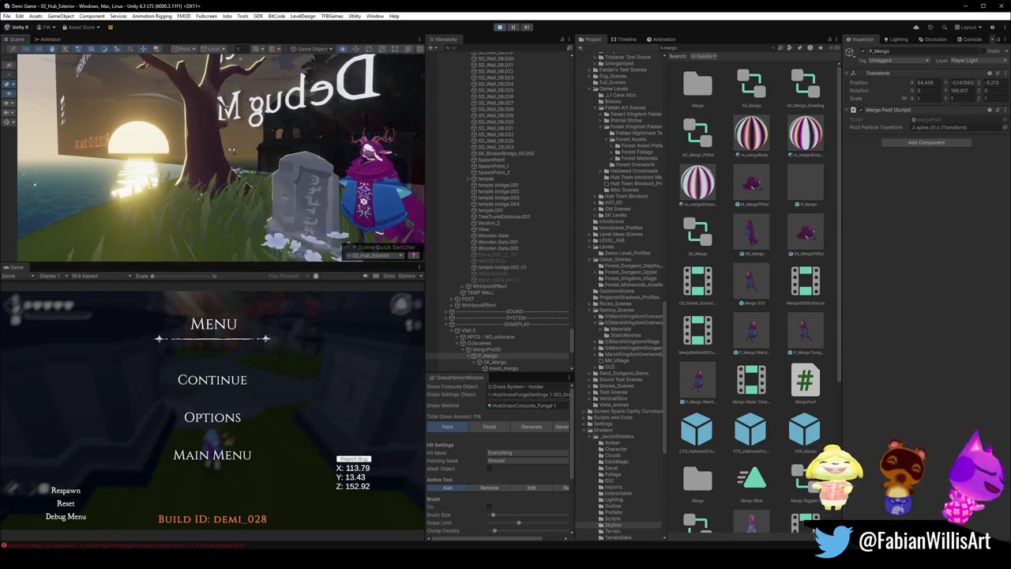
pyautogui.click(199, 381)
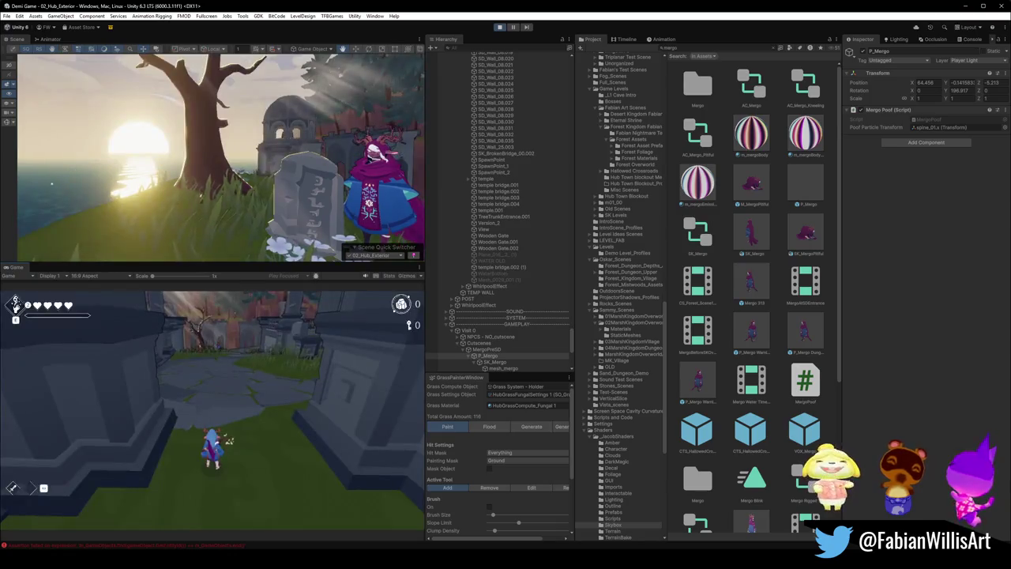
# - In the fullscreen scene view, untick Enable Overlays to show just the gravestone, tree and sunset
pyautogui.press('super')
pyautogui.press('super')
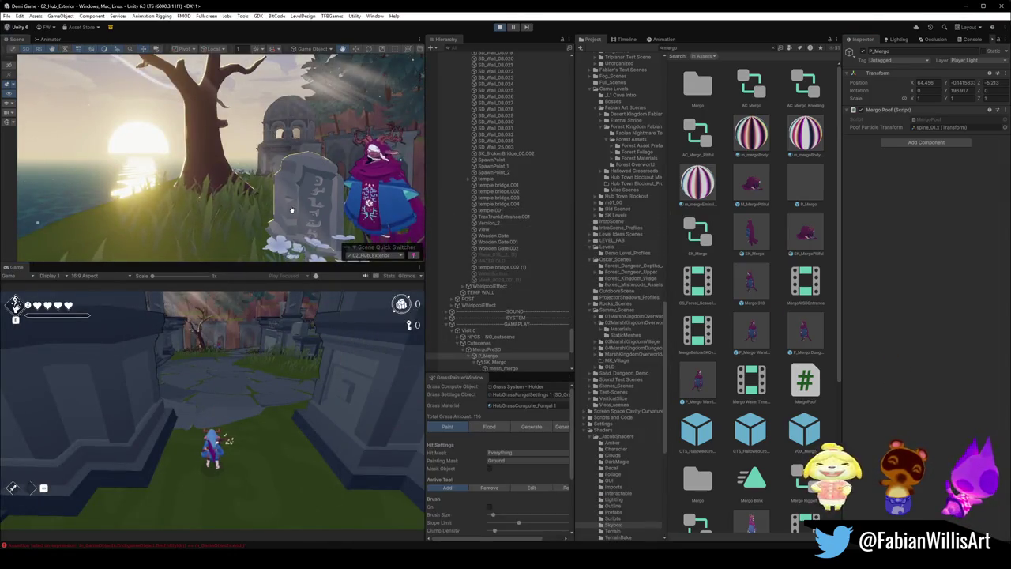
pyautogui.press('F11')
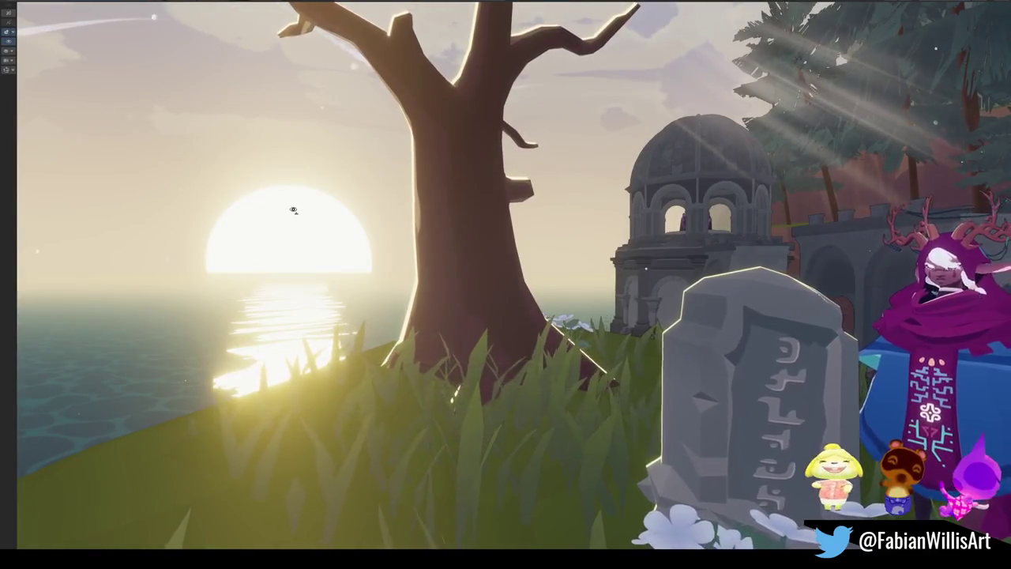
pyautogui.press('`')
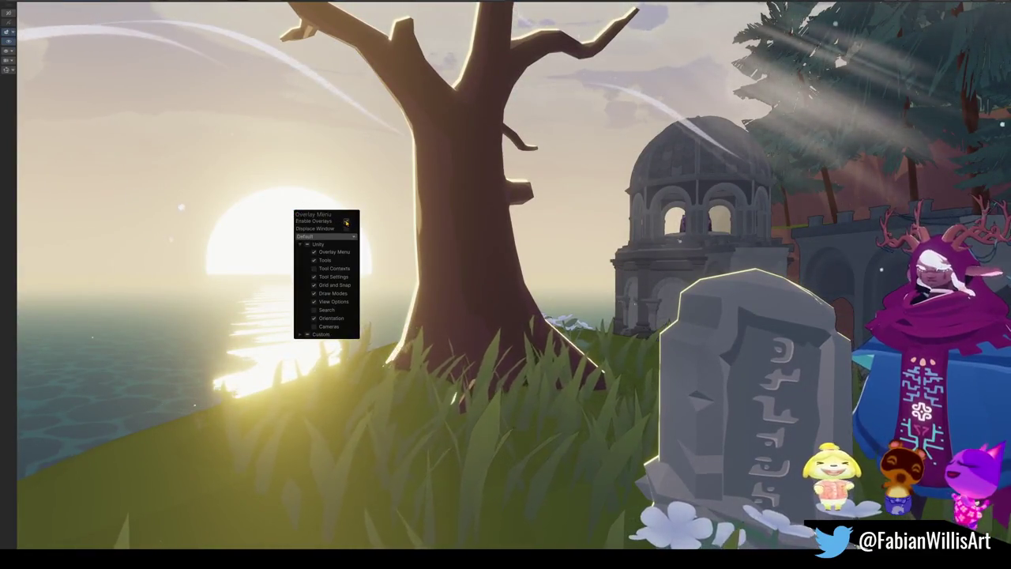
pyautogui.click(346, 221)
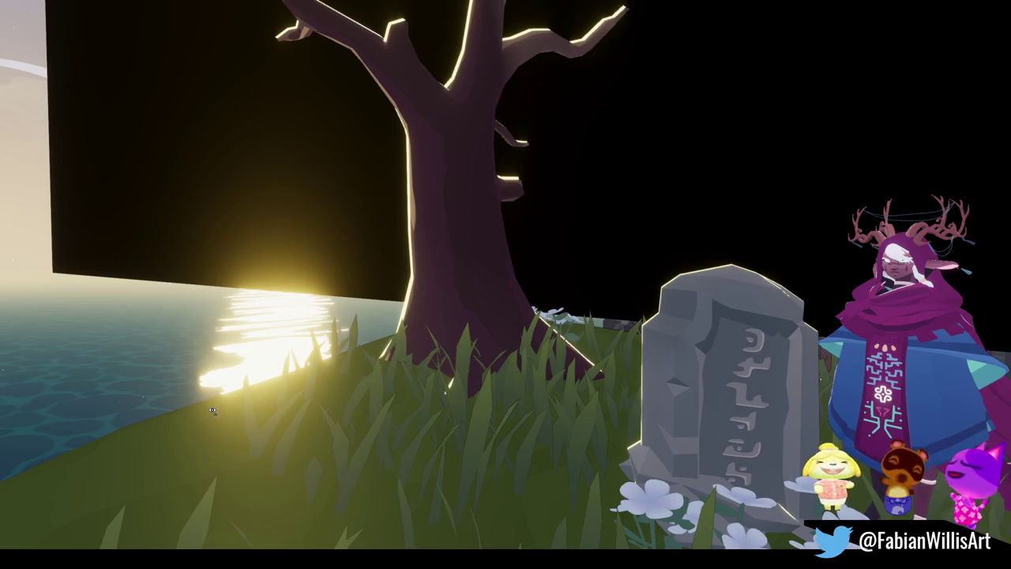
pyautogui.press('F10')
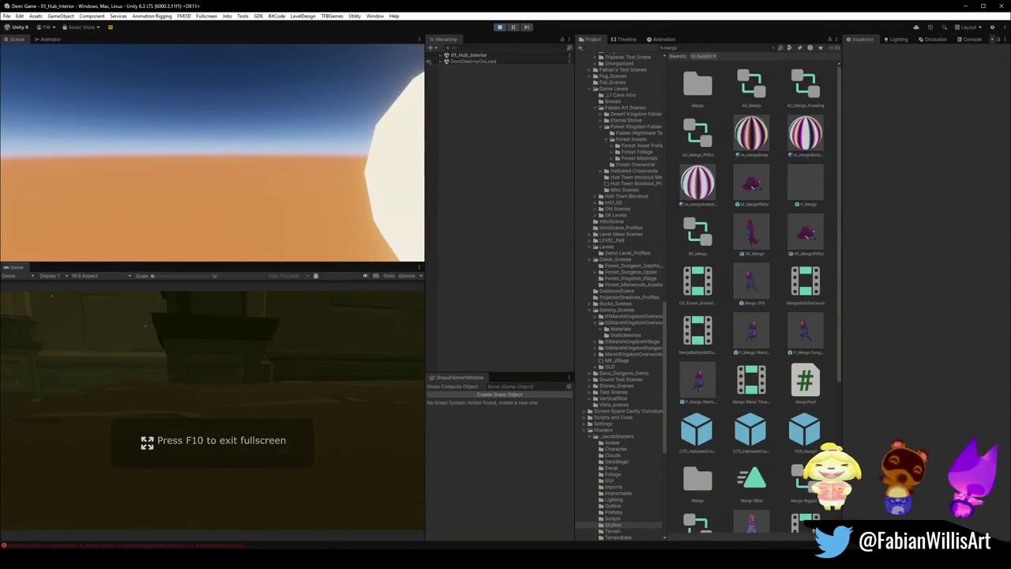
# - Pause the game, stop Play mode with Ctrl+P, and switch over to Blender
pyautogui.press('Escape')
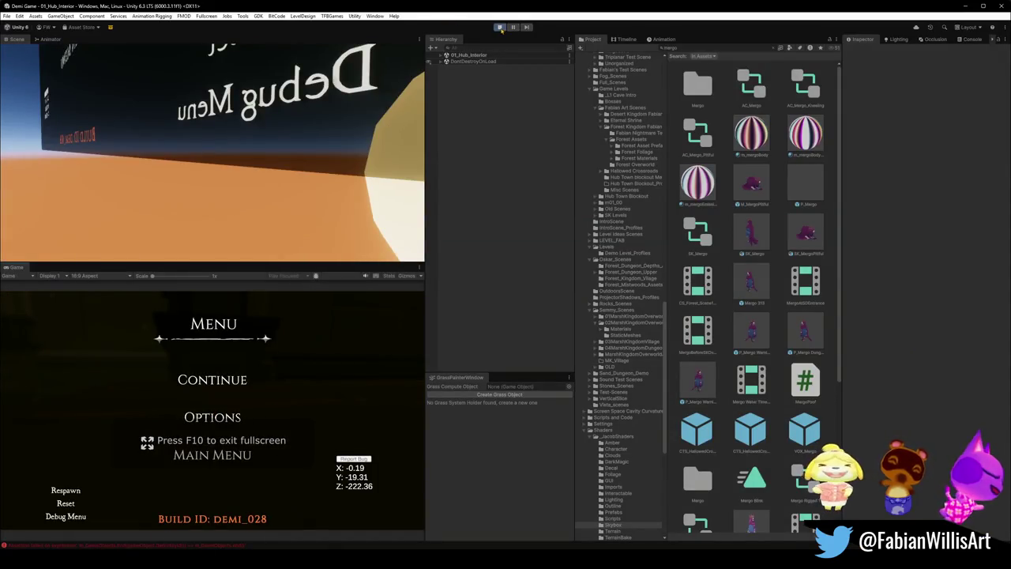
pyautogui.hotkey('ctrl', 'p')
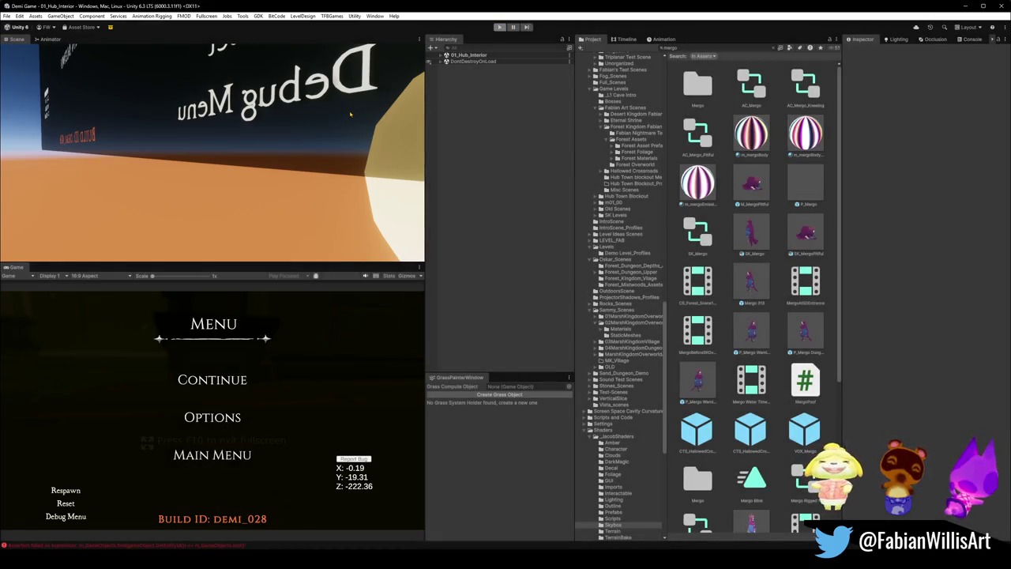
pyautogui.hotkey('ctrl', 'p')
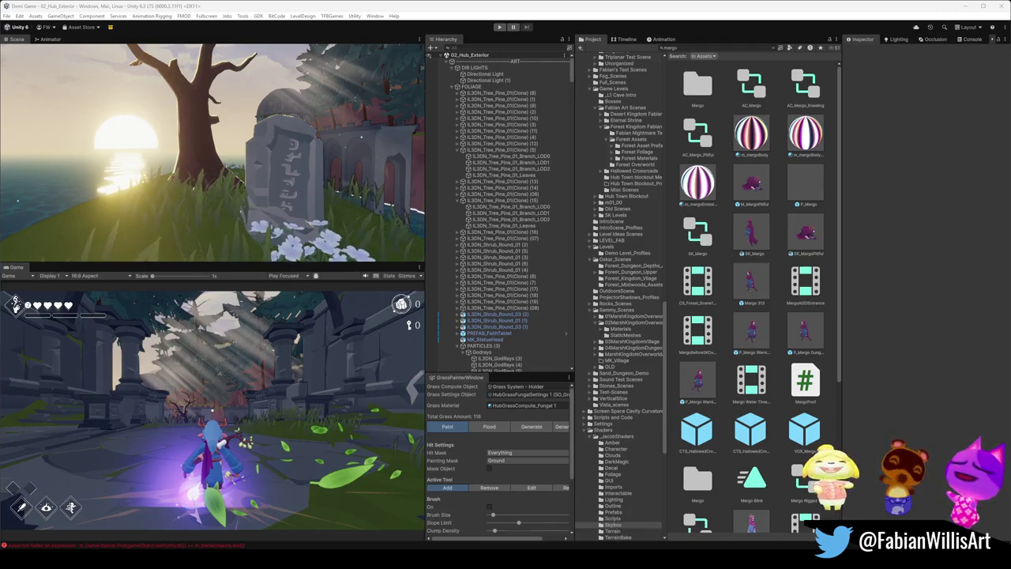
pyautogui.click(468, 522)
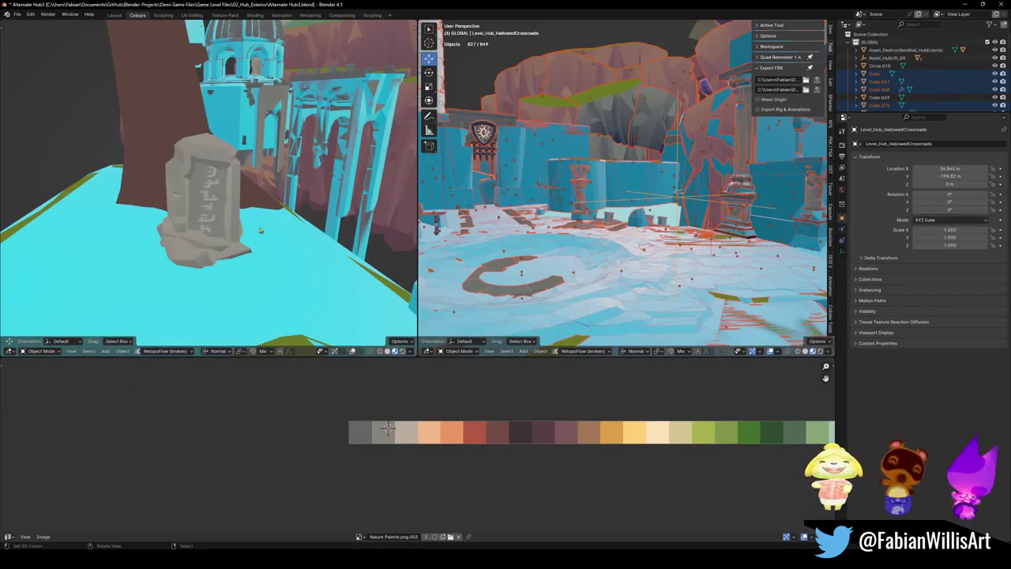
# - Select both gravestone rock pieces and scale them down together, then deselect
pyautogui.click(560, 241)
pyautogui.moveTo(602, 238); pyautogui.dragTo(635, 199)
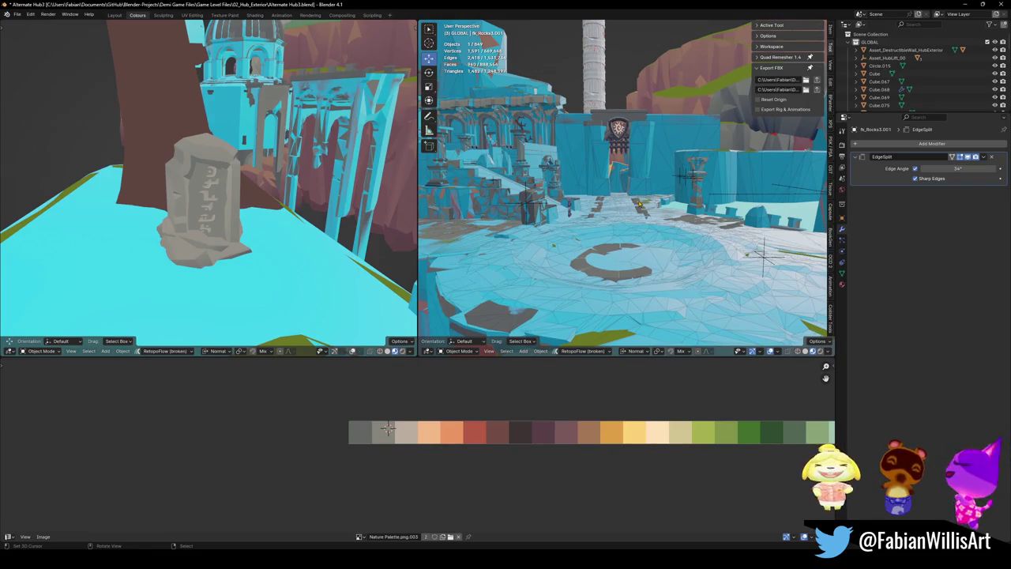
pyautogui.moveTo(624, 189); pyautogui.dragTo(609, 137)
pyautogui.scroll(2, 609, 136)
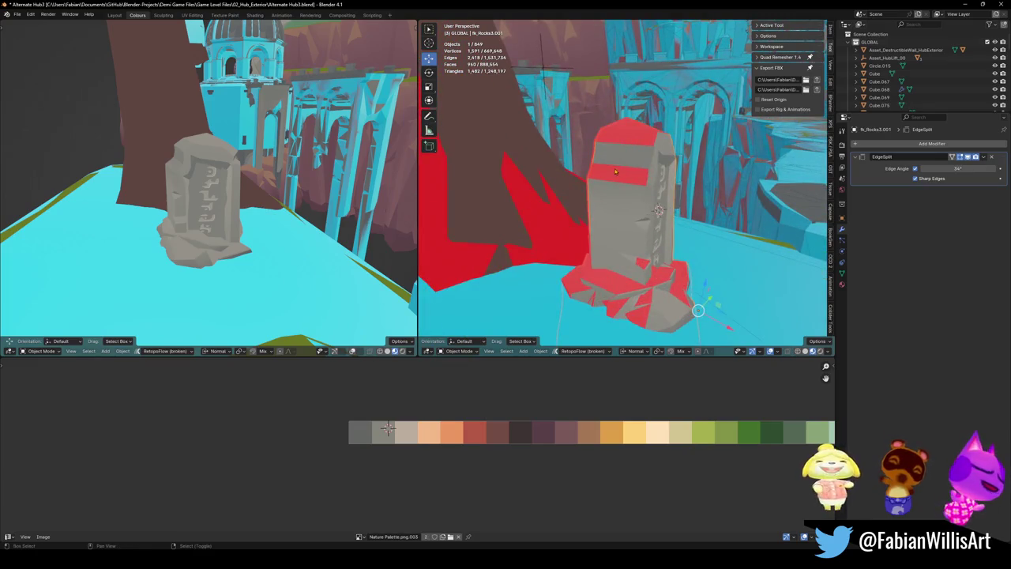
pyautogui.keyDown('shift'); pyautogui.click(646, 185); pyautogui.keyUp('shift')
pyautogui.press('s')
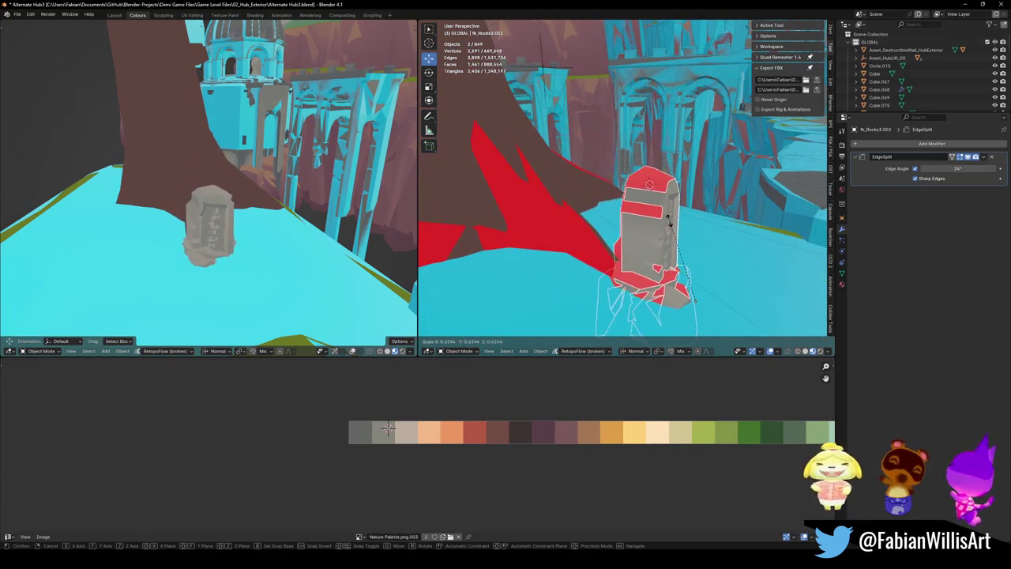
pyautogui.click(648, 184)
pyautogui.hotkey('alt', 'a')
pyautogui.moveTo(648, 184); pyautogui.dragTo(647, 118)
pyautogui.moveTo(512, 144)
pyautogui.mouseDown()
pyautogui.moveTo(578, 131)
pyautogui.moveTo(531, 170)
pyautogui.mouseUp()
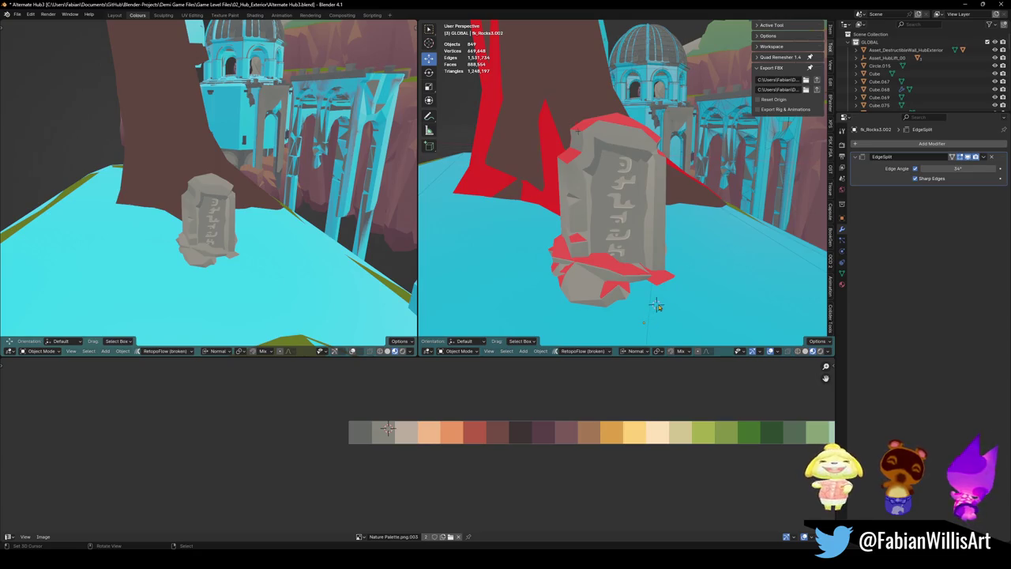
# - Find Demi via Outliner search 'demi' and snap it to the cursor beside the gravestone
pyautogui.write('demi')
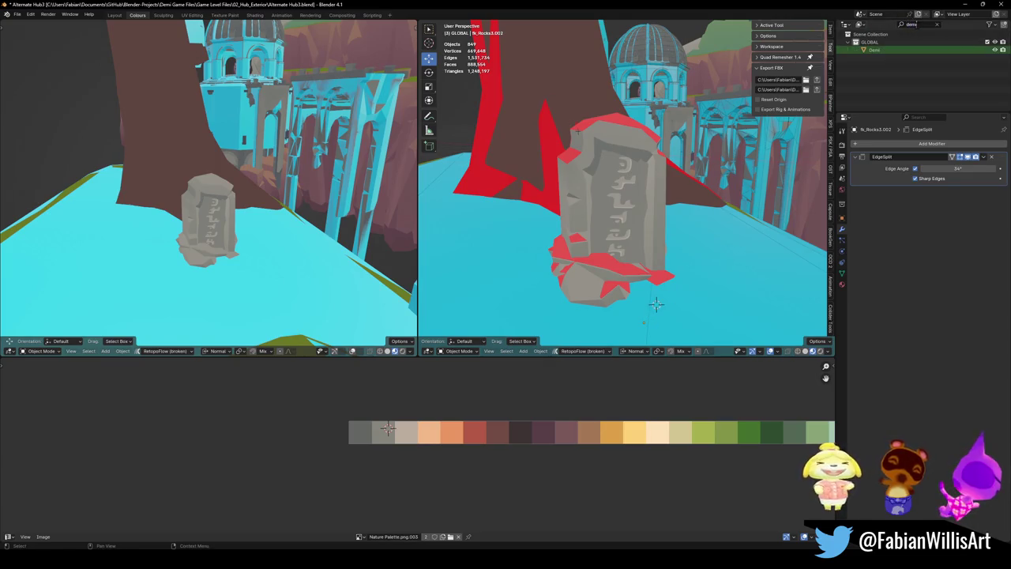
pyautogui.click(874, 49)
pyautogui.hotkey('shift', 's')
pyautogui.click(697, 229)
pyautogui.moveTo(622, 182); pyautogui.dragTo(419, 189)
pyautogui.scroll(3, 622, 180)
pyautogui.press('r')
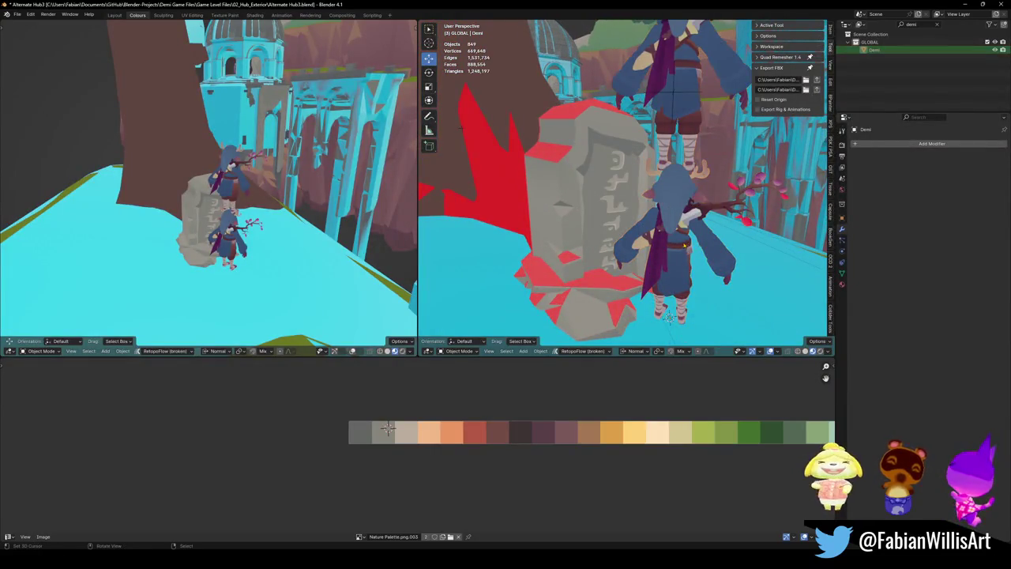
pyautogui.press('z')
pyautogui.press('Escape')
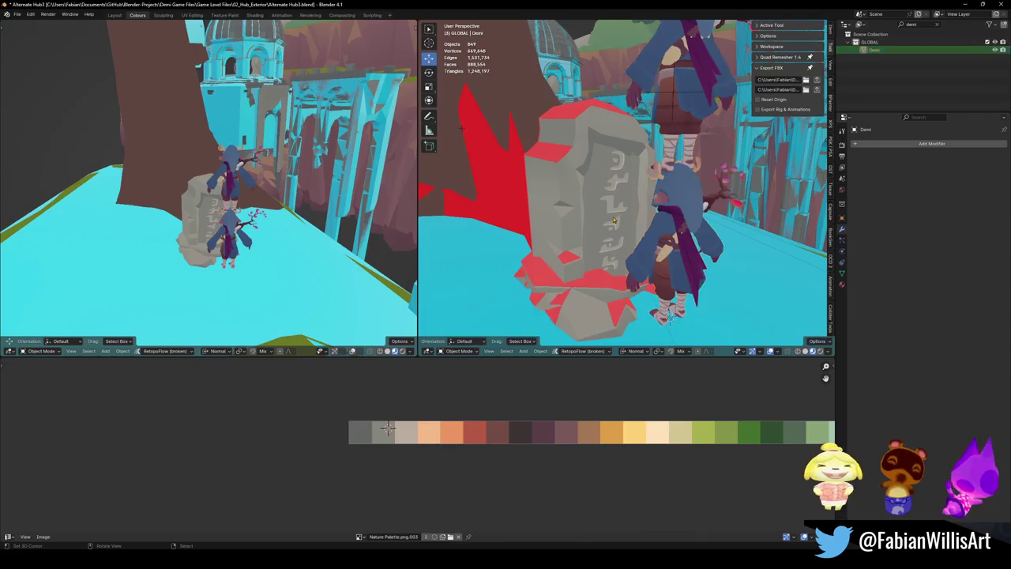
# - Save the Blender file with Demi placed beside the gravestone
pyautogui.keyDown('shift'); pyautogui.click(581, 119); pyautogui.keyUp('shift')
pyautogui.hotkey('alt', 'a')
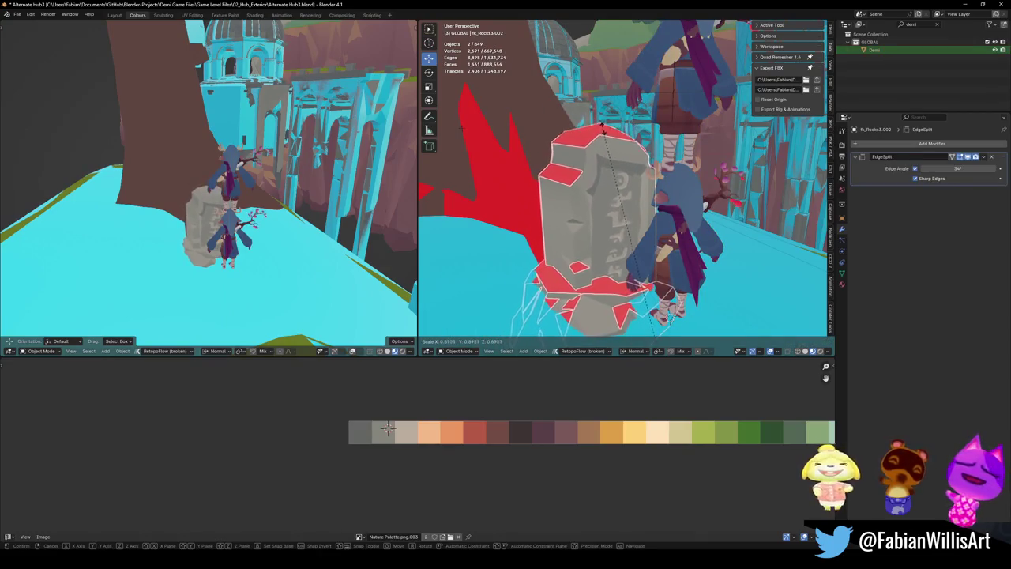
pyautogui.moveTo(600, 182); pyautogui.dragTo(623, 213)
pyautogui.hotkey('ctrl', 's')
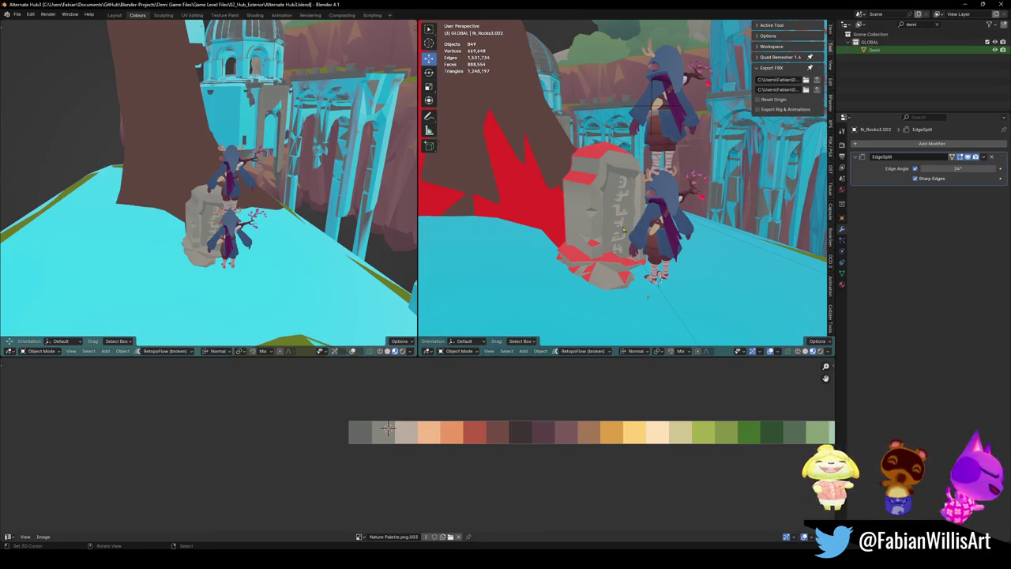
# - Fly through the scene to check Demi and the gravestone from behind and from the plaza
pyautogui.moveTo(621, 235); pyautogui.dragTo(613, 241)
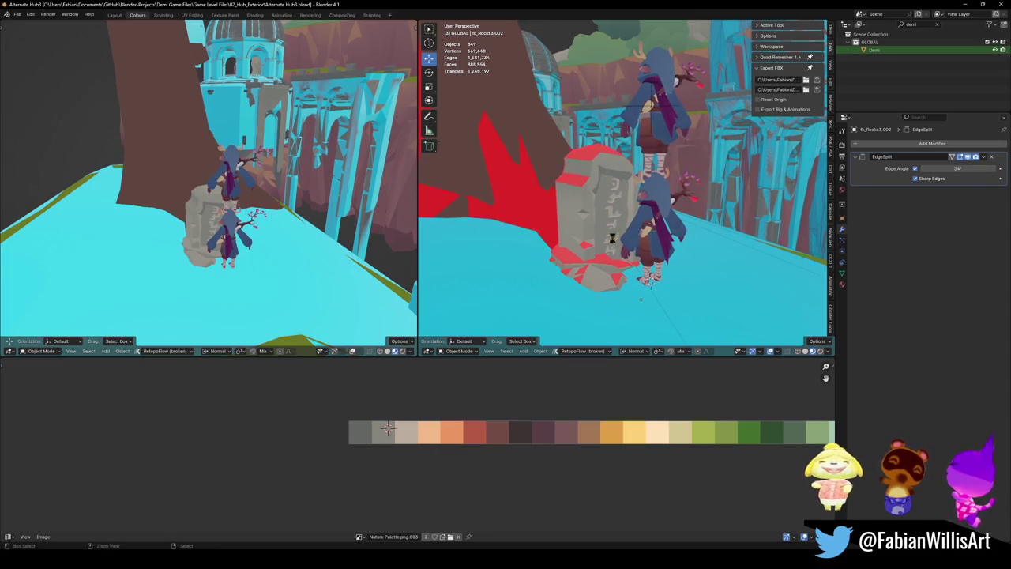
pyautogui.hotkey('shift', '`')
pyautogui.press('w')
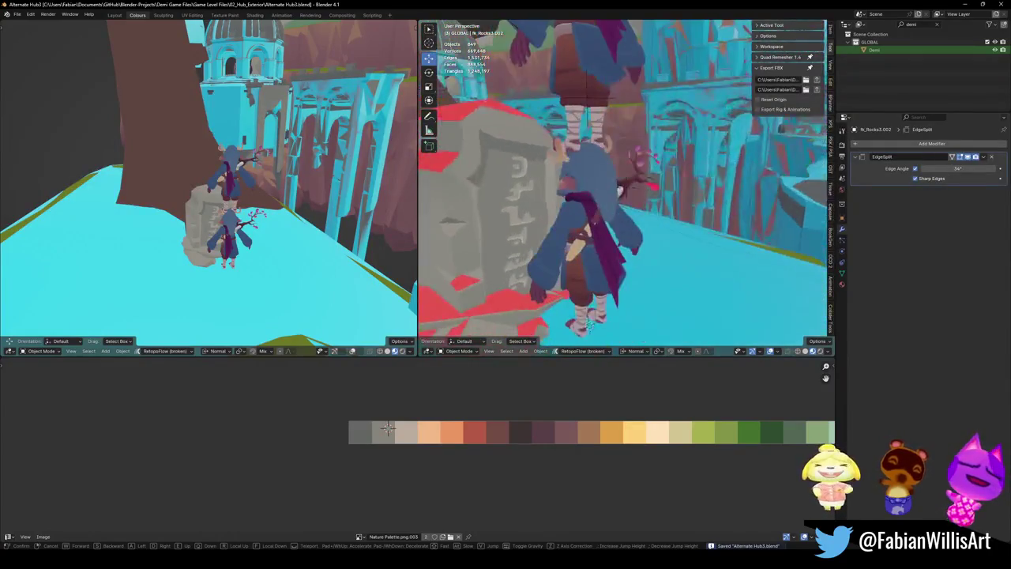
pyautogui.press('a')
pyautogui.press('s')
pyautogui.click(629, 245)
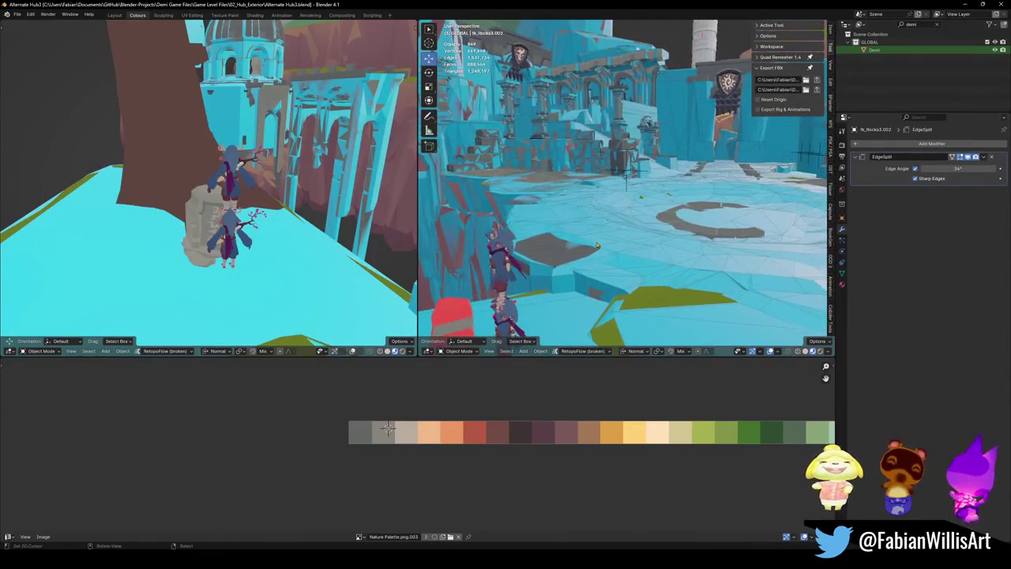
pyautogui.click(626, 253)
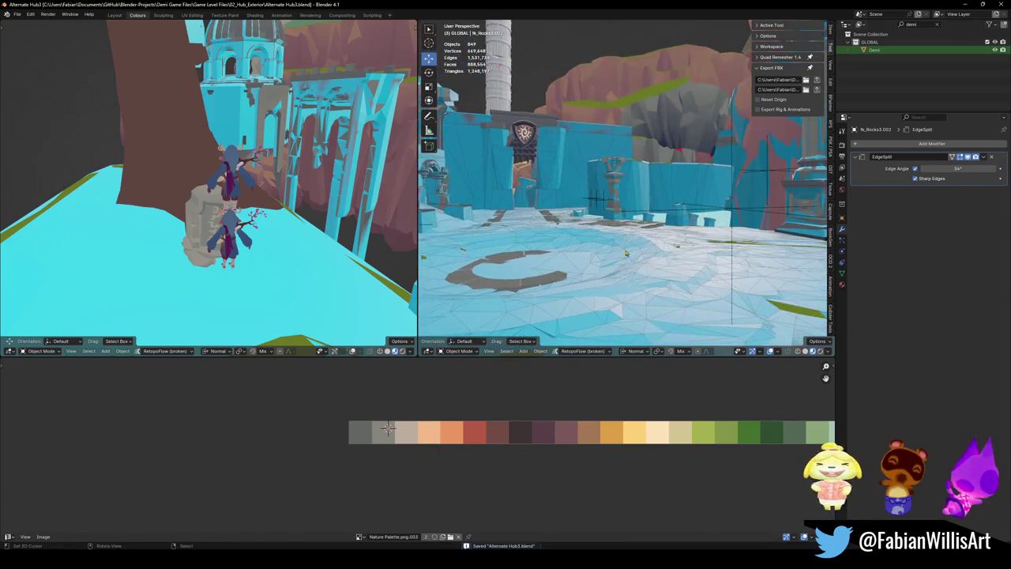
# - Select Level_Hub_HallowedCrossroads and all its objects, then return to Unity for the reimport
pyautogui.click(726, 212)
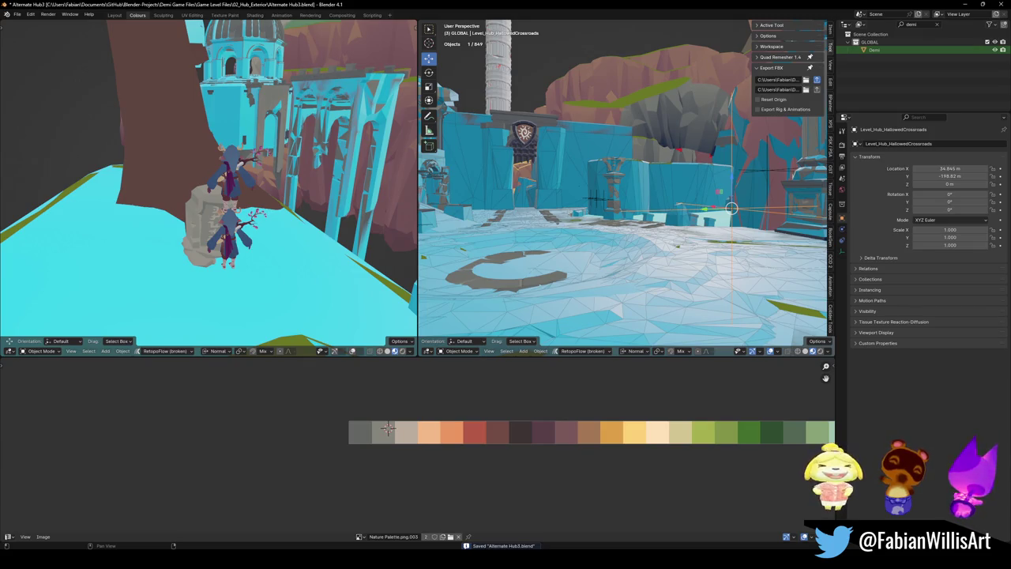
pyautogui.press('a')
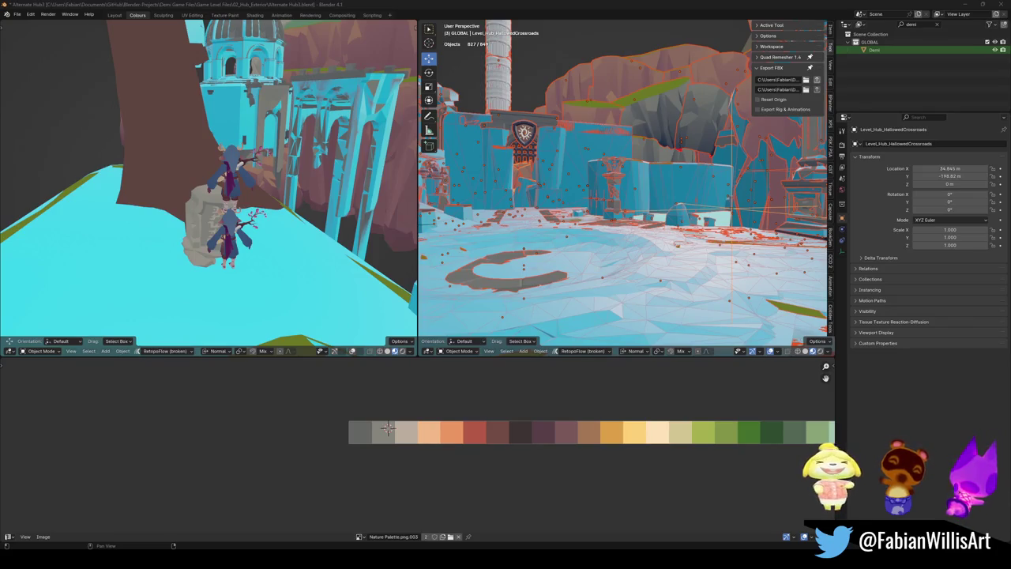
pyautogui.hotkey('alt', 'Tab')
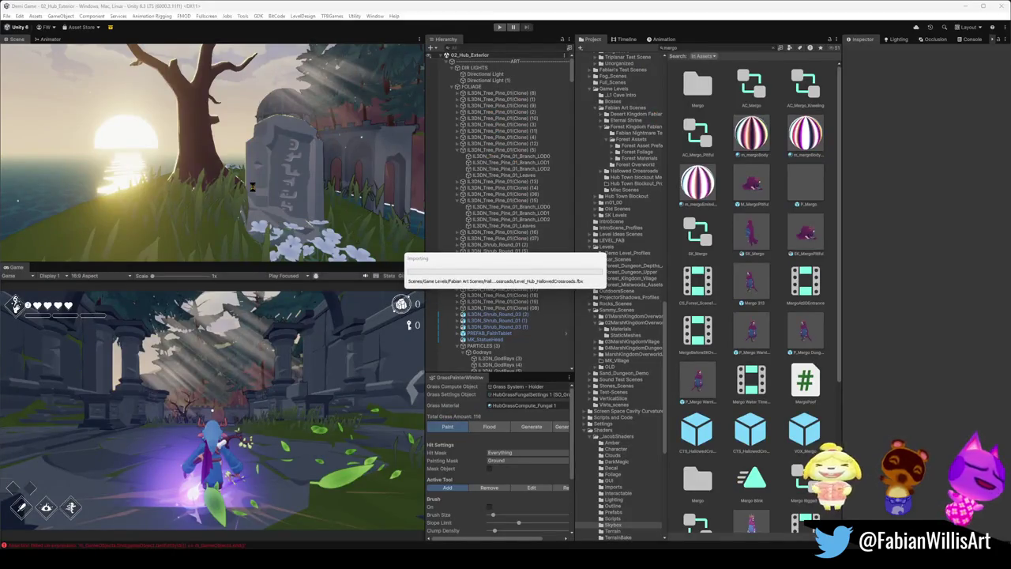
# - Inspect the re-imported, smaller gravestone among the white flowers in the Scene view
pyautogui.moveTo(189, 184)
pyautogui.mouseDown()
pyautogui.moveTo(341, 173)
pyautogui.moveTo(322, 190)
pyautogui.moveTo(234, 155)
pyautogui.moveTo(343, 184)
pyautogui.moveTo(523, 440)
pyautogui.mouseUp()
pyautogui.scroll(-3, 330, 185)
pyautogui.click(553, 559)
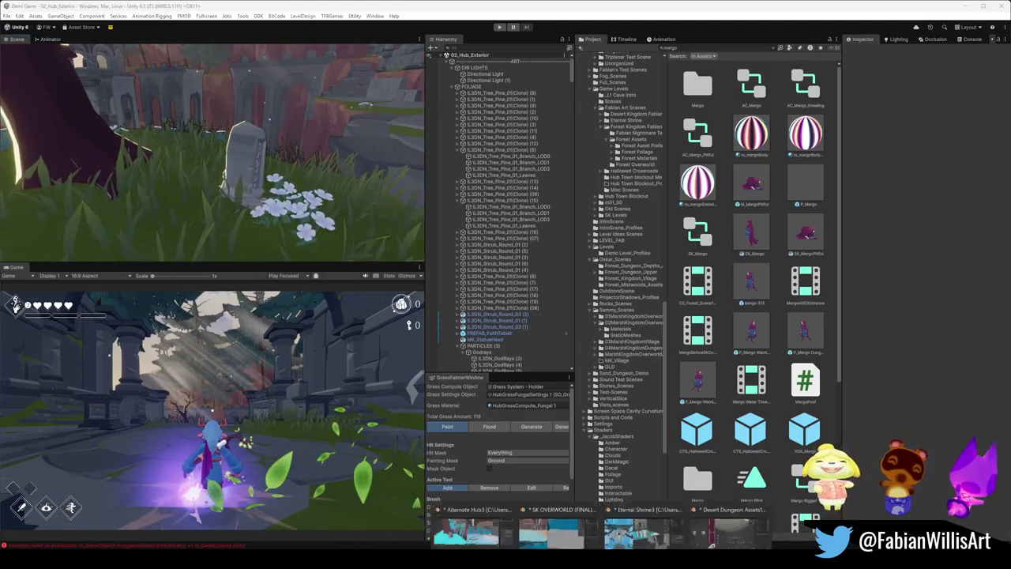
# - In the Alternate Hub3 Blender file, select and frame one gravestone rock piece
pyautogui.click(488, 515)
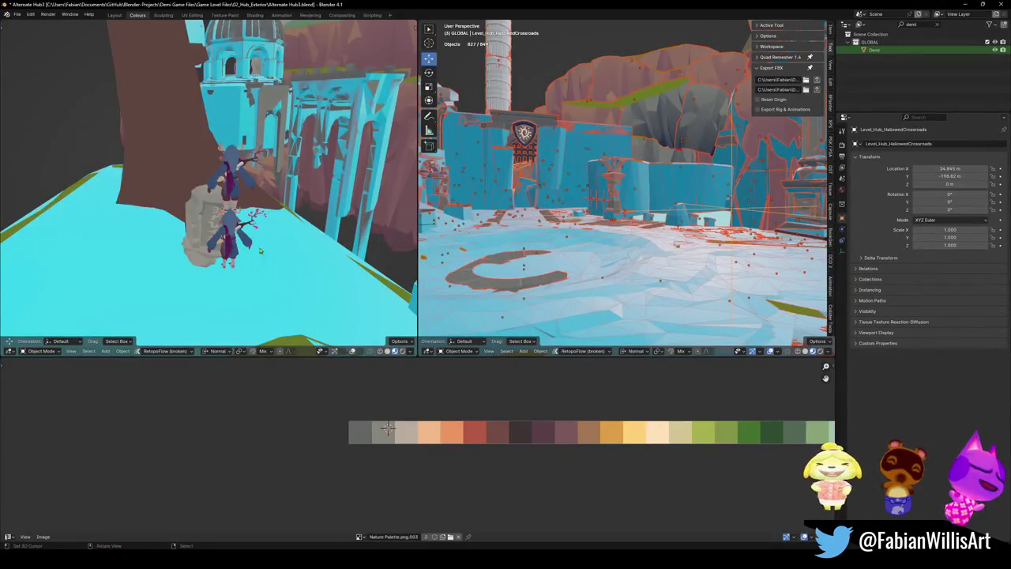
pyautogui.press('w')
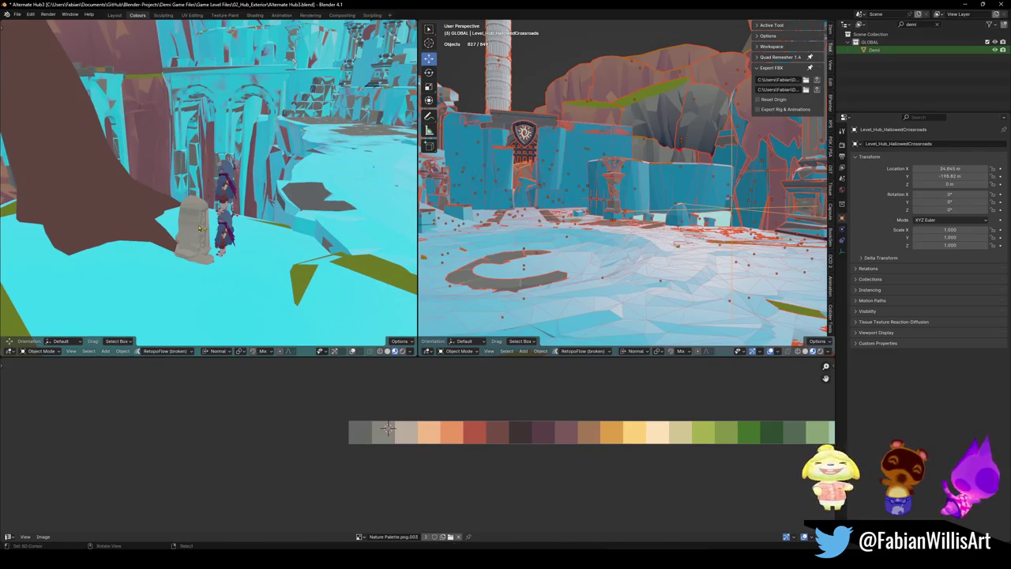
pyautogui.click(387, 427)
pyautogui.press('KP_Decimal')
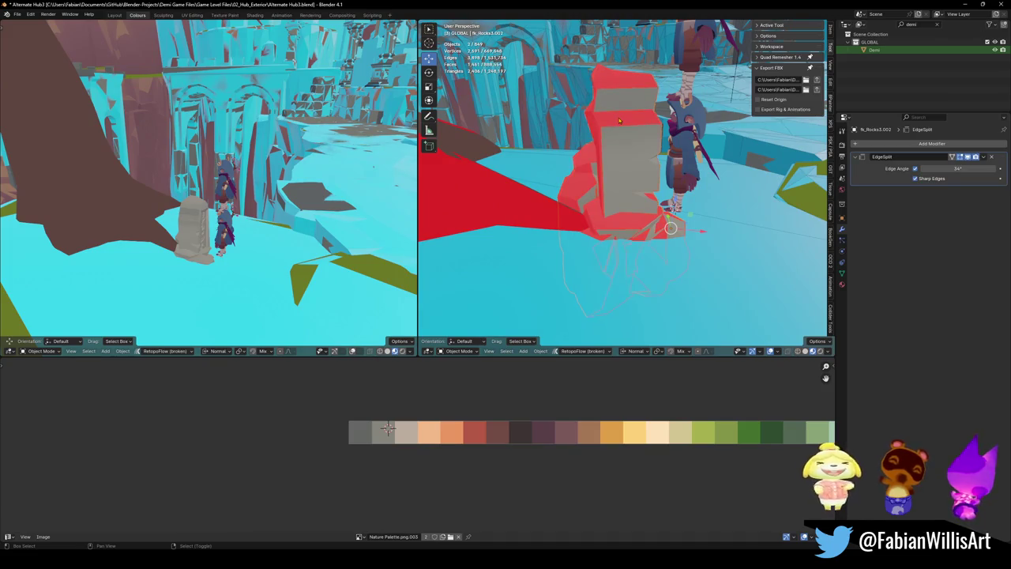
pyautogui.keyDown('shift'); pyautogui.click(620, 120); pyautogui.keyUp('shift')
pyautogui.press('KP_Decimal')
pyautogui.click(612, 183)
# - Rename the gravestone rock pieces, naming the grave object 'gravestone'
pyautogui.press('F2')
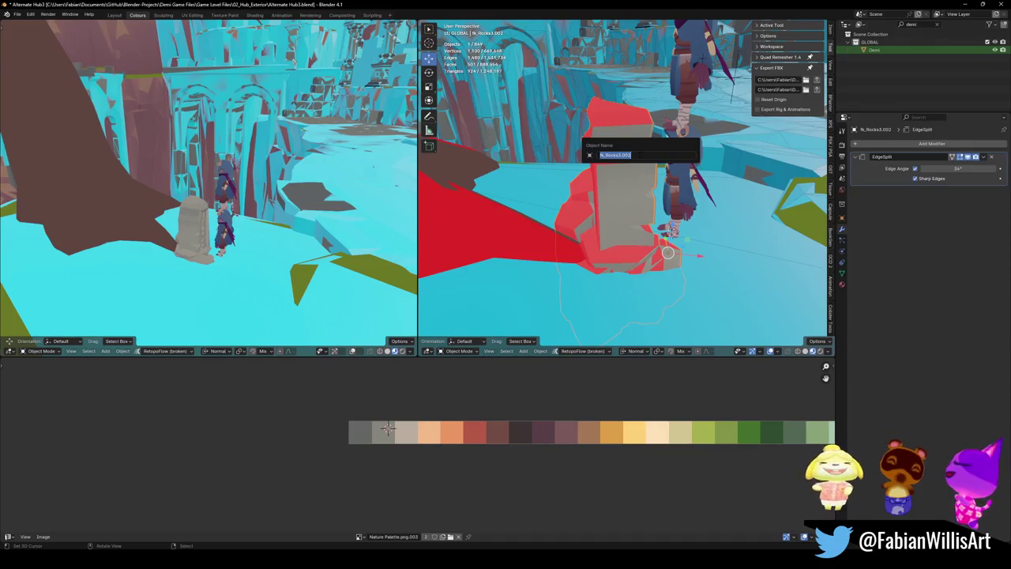
pyautogui.write('d')
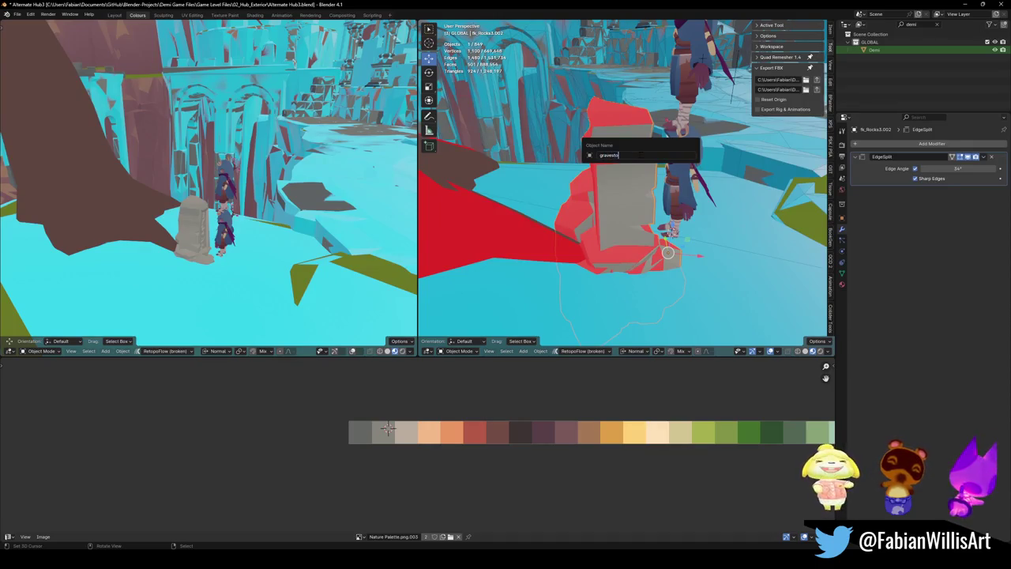
pyautogui.write('ne rim')
pyautogui.press('Return')
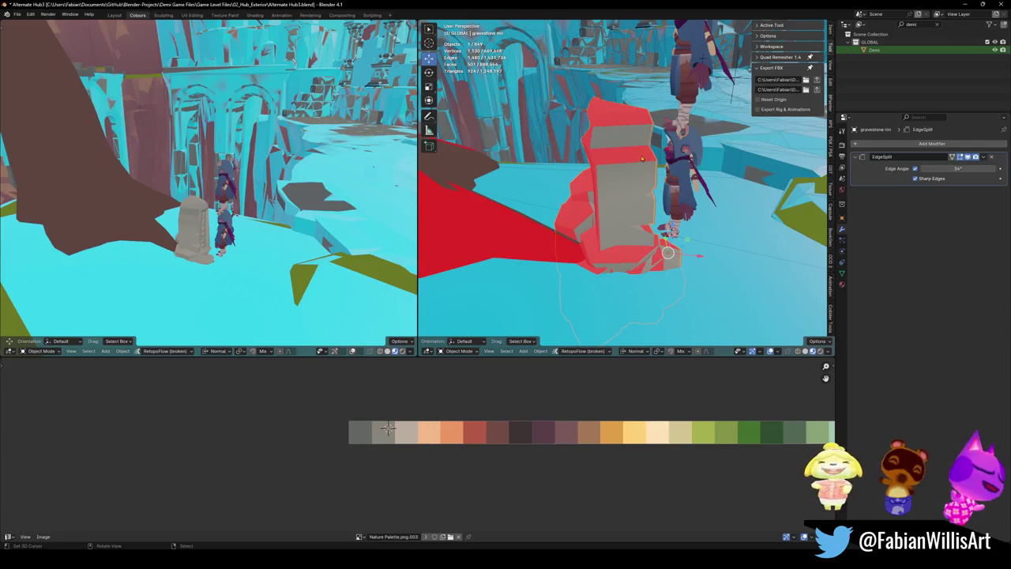
pyautogui.click(632, 207)
pyautogui.press('F2')
pyautogui.write('grav')
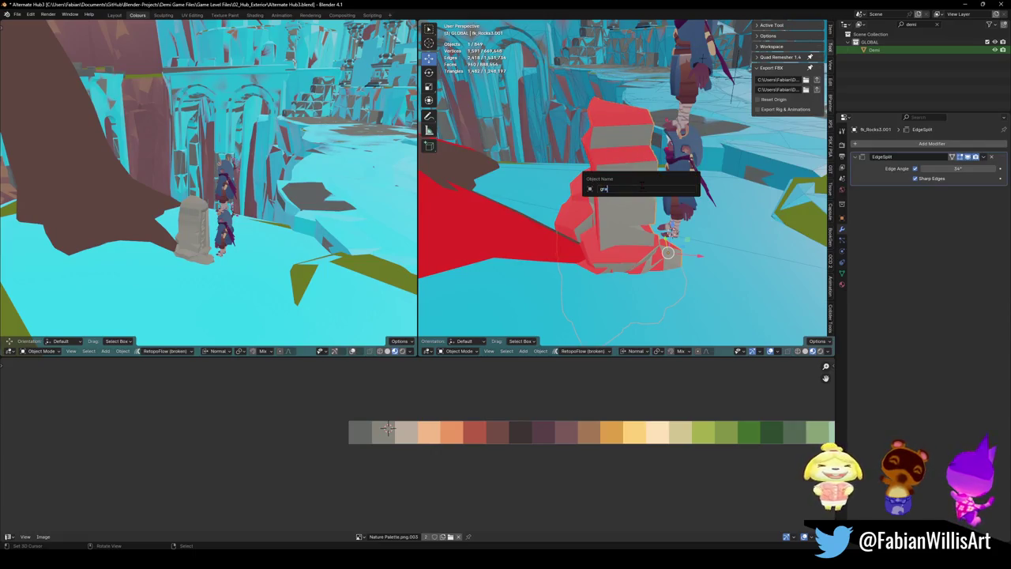
pyautogui.write('e')
pyautogui.press('Return')
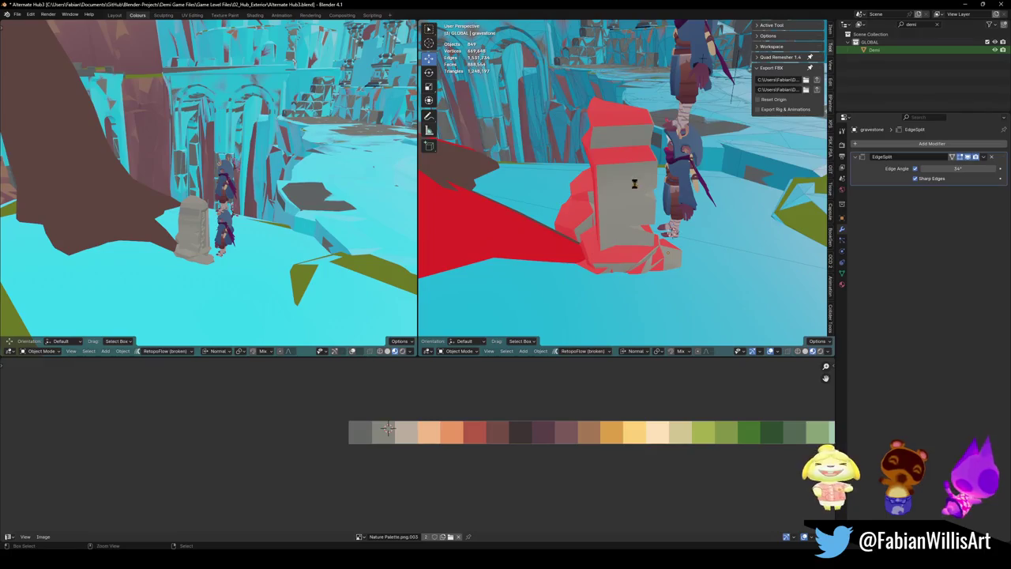
# - Save the file and select Level_Hub_HallowedCrossroads with all its objects
pyautogui.hotkey('ctrl', 's')
pyautogui.hotkey('shift', '`')
pyautogui.click(544, 227)
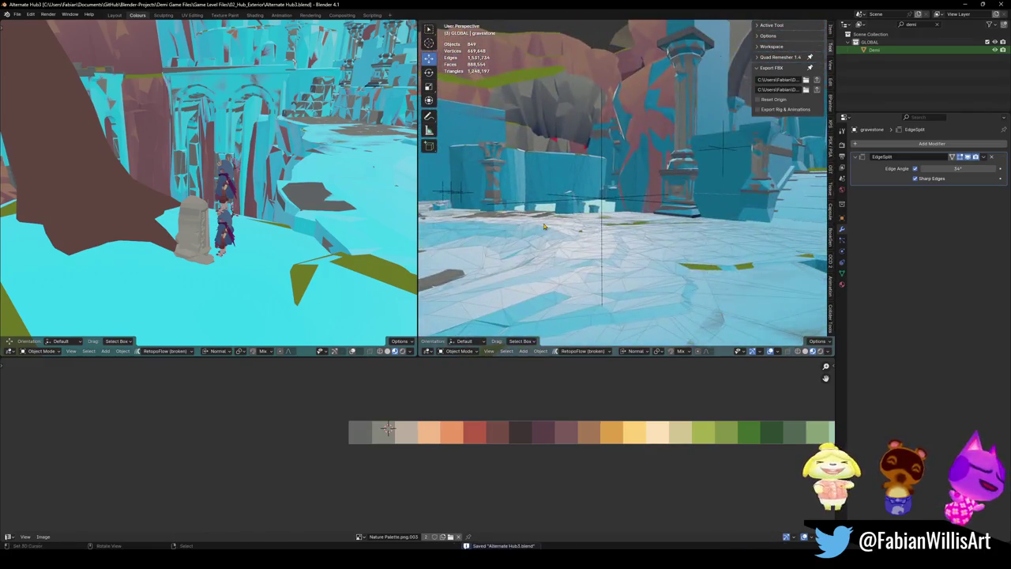
pyautogui.click(600, 203)
pyautogui.hotkey('ctrl', 's')
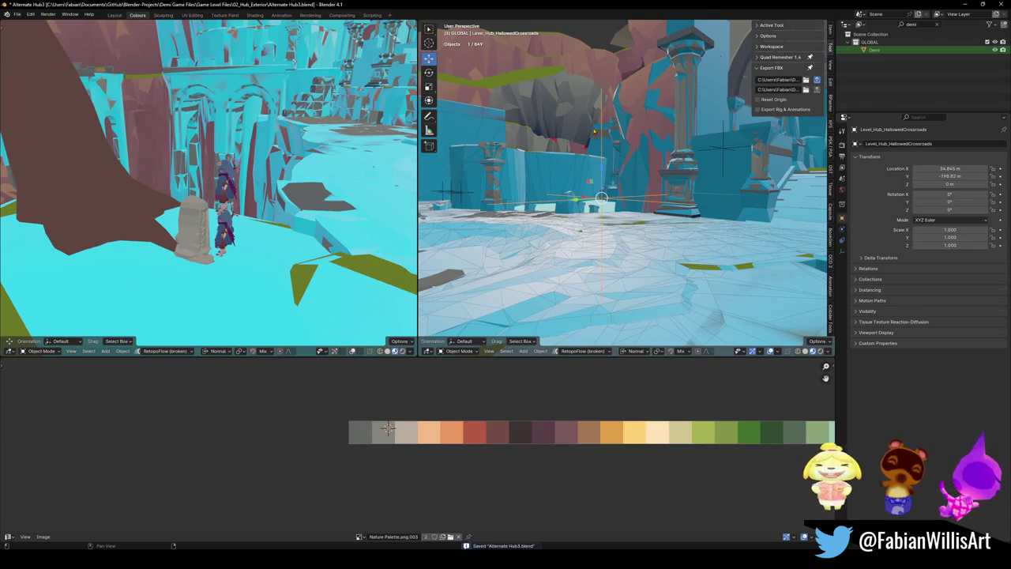
pyautogui.press('a')
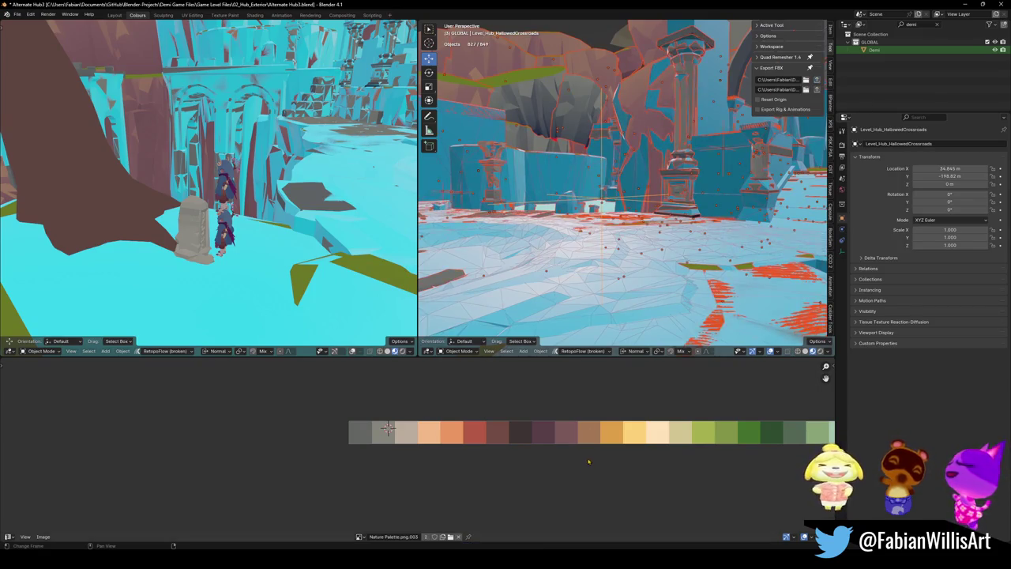
pyautogui.hotkey('alt', 'Tab')
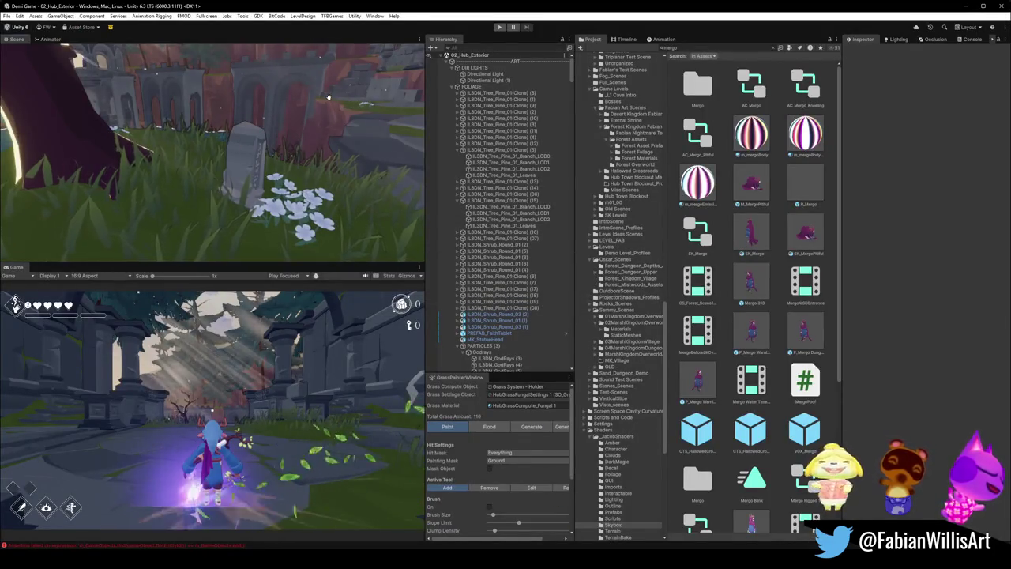
# - Orbit the Scene view to check the gravestone beside the white flowers and tree
pyautogui.moveTo(329, 96)
pyautogui.mouseDown()
pyautogui.moveTo(252, 178)
pyautogui.moveTo(399, 194)
pyautogui.moveTo(240, 194)
pyautogui.moveTo(349, 163)
pyautogui.mouseUp()
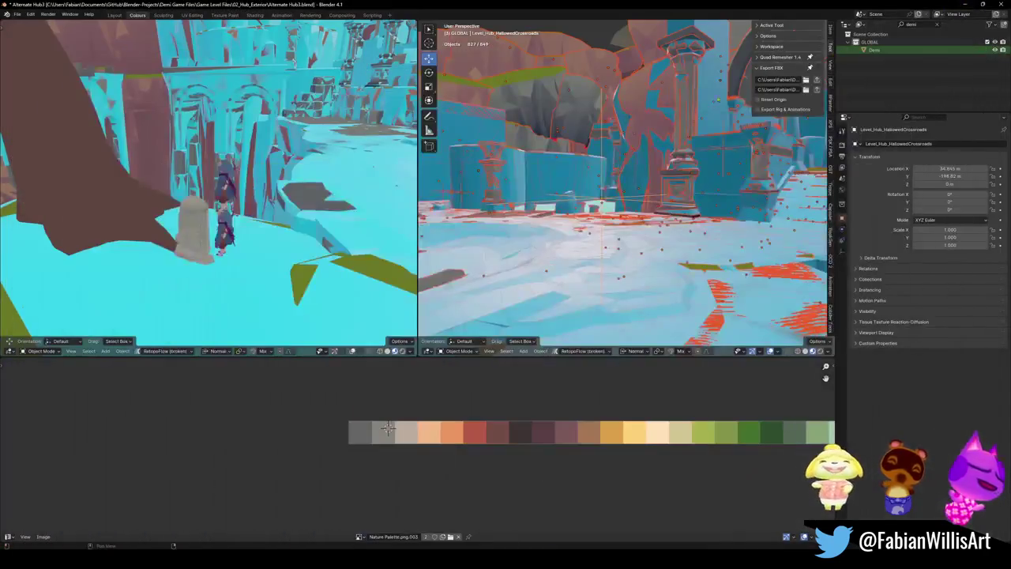
pyautogui.moveTo(624, 190); pyautogui.dragTo(580, 234)
# - Rename the tree mesh behind the gravestone to 'tree' and its rim mesh to 'tree rim'
pyautogui.click(581, 234)
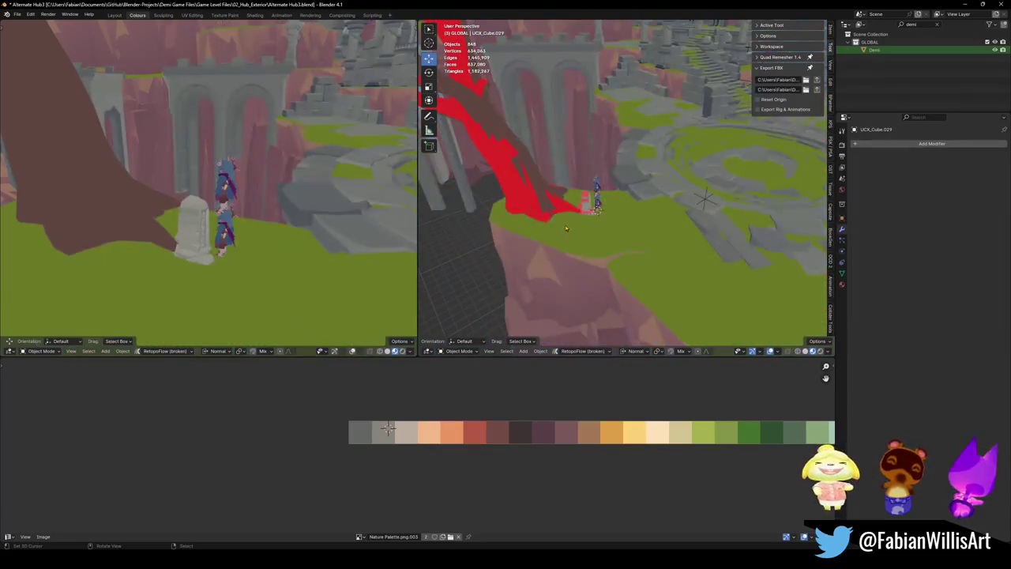
pyautogui.click(545, 204)
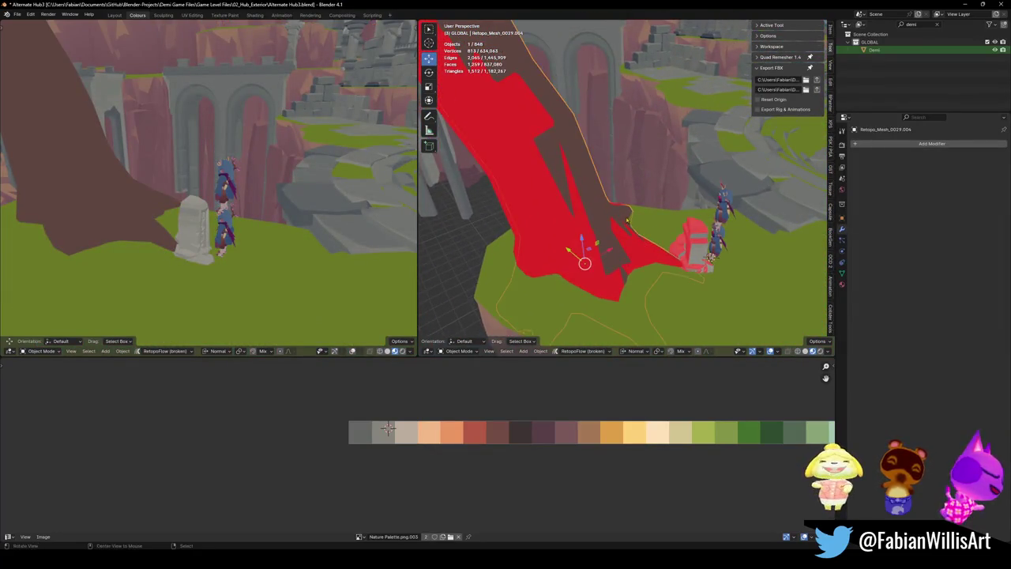
pyautogui.moveTo(545, 204); pyautogui.dragTo(600, 199)
pyautogui.press('F2')
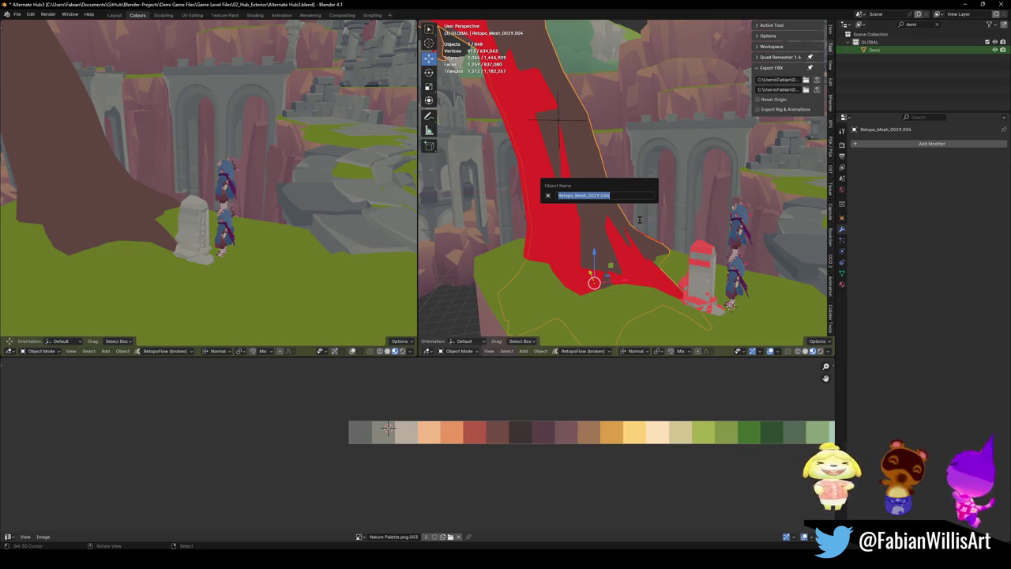
pyautogui.write('U')
pyautogui.press('Return')
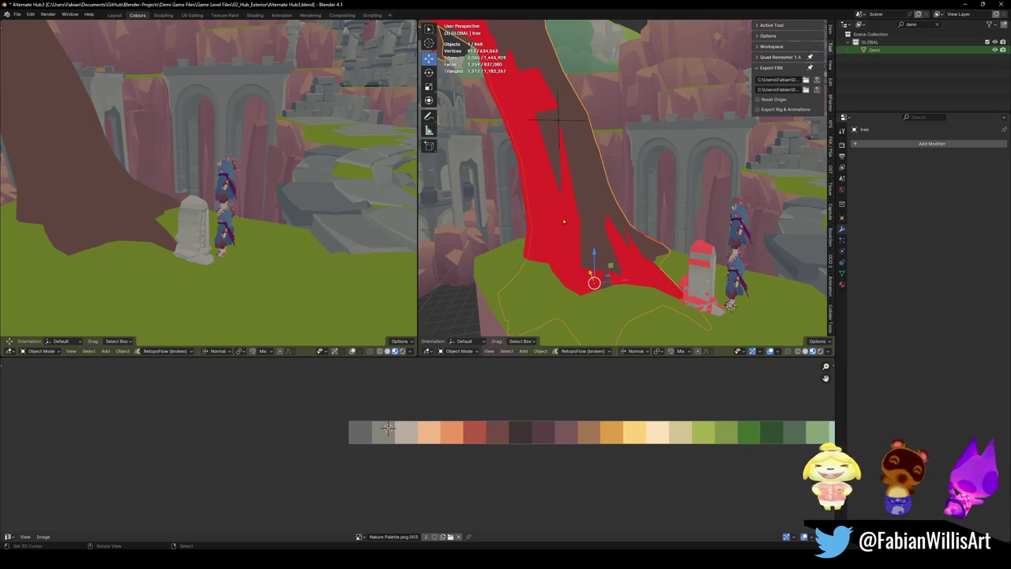
pyautogui.click(589, 204)
pyautogui.press('F2')
pyautogui.write('tree')
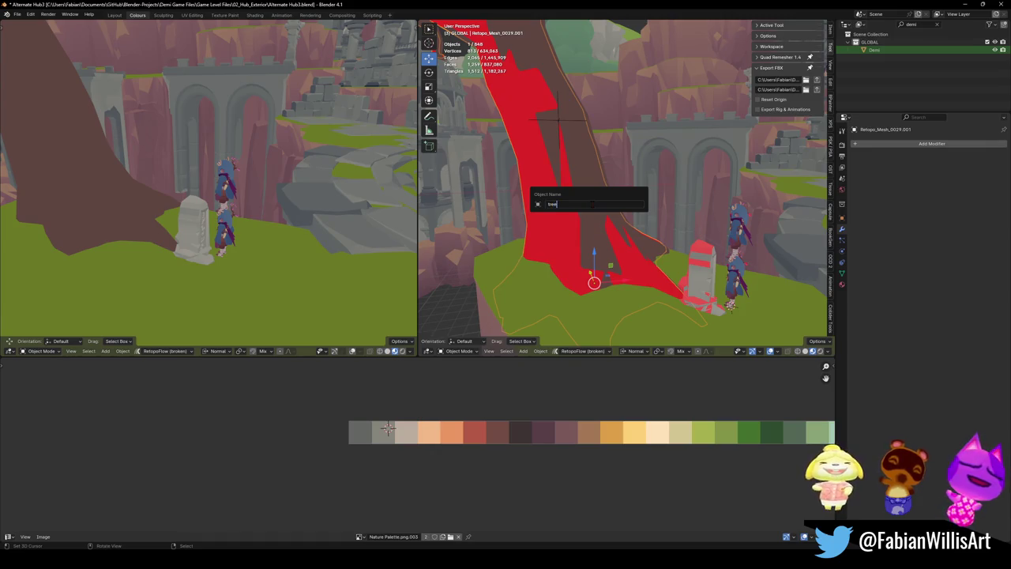
pyautogui.write('im')
pyautogui.press('Return')
# - Save the Blender file and reselect Level_Hub_HallowedCrossroads with all its child objects
pyautogui.hotkey('ctrl', 's')
pyautogui.hotkey('shift', '`')
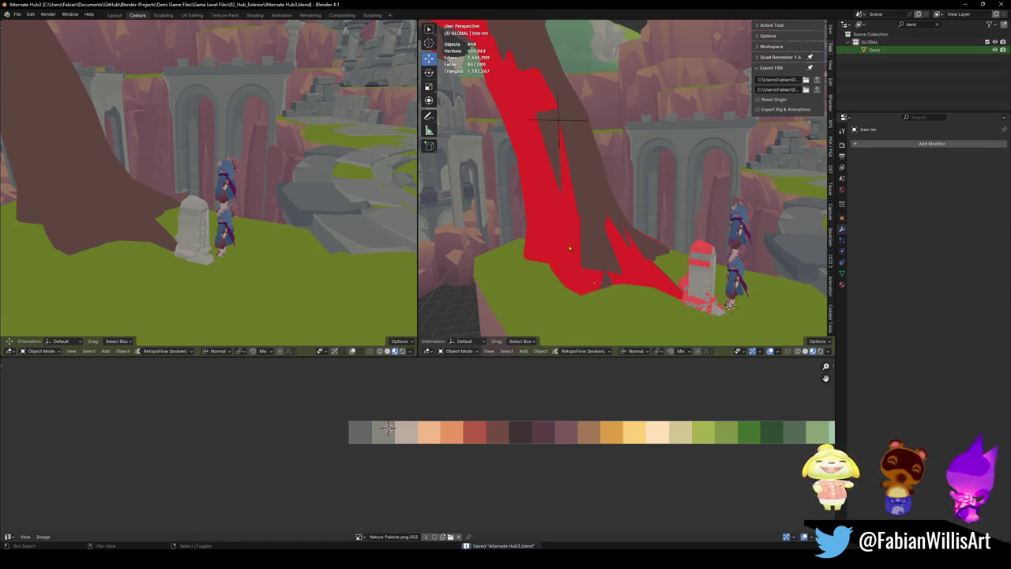
pyautogui.press('s')
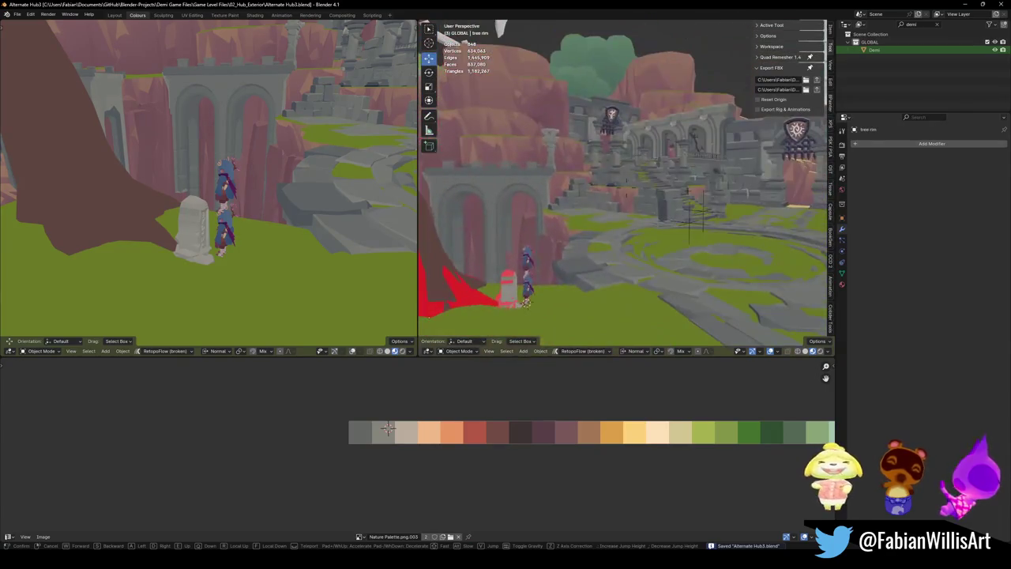
pyautogui.press('Return')
pyautogui.hotkey('shift', '`')
pyautogui.press('w')
pyautogui.press('Return')
pyautogui.click(676, 235)
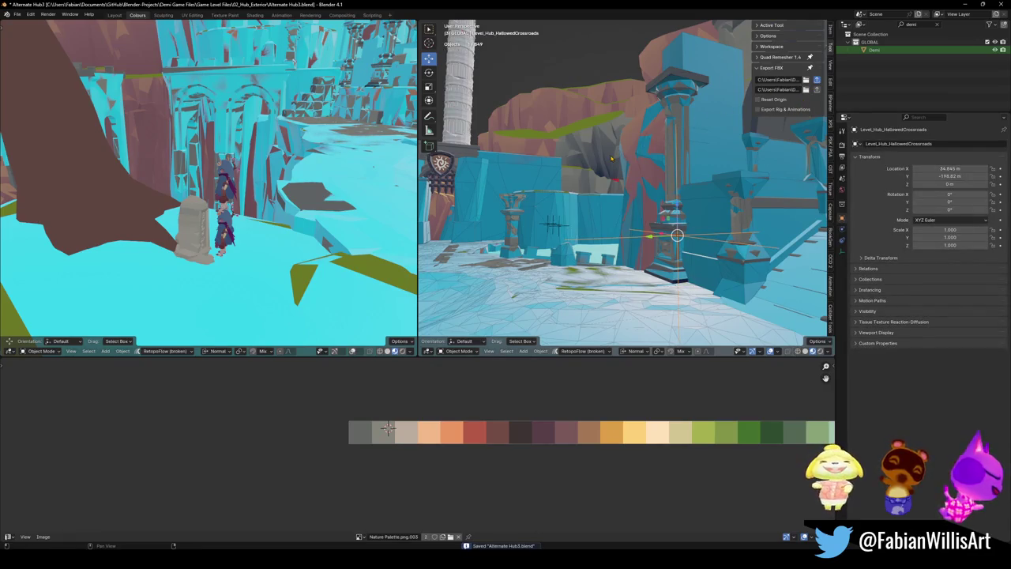
pyautogui.press('a')
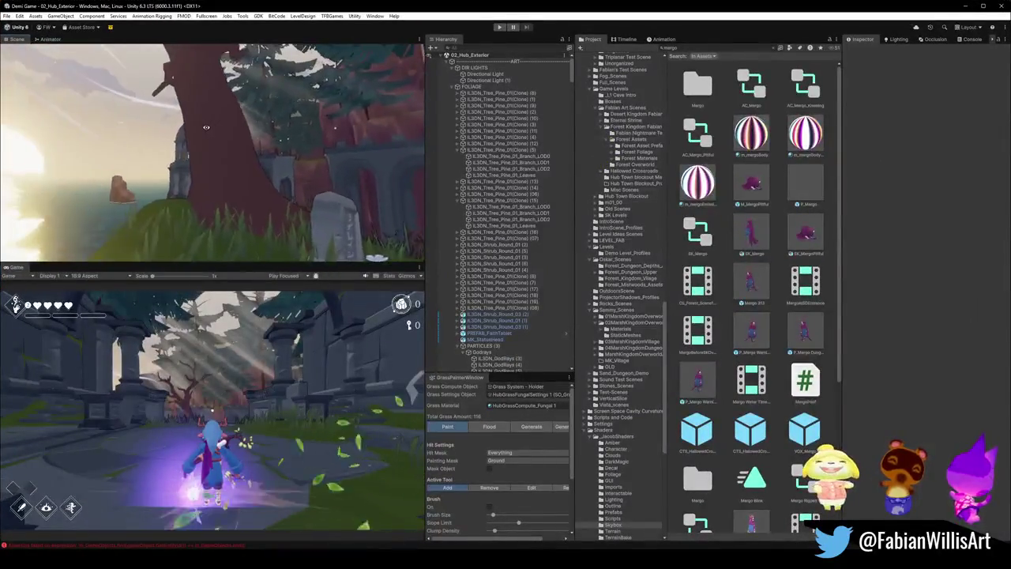
# - Search the Project panel for materials and select Door Emission Light 1
pyautogui.moveTo(253, 124); pyautogui.dragTo(316, 130)
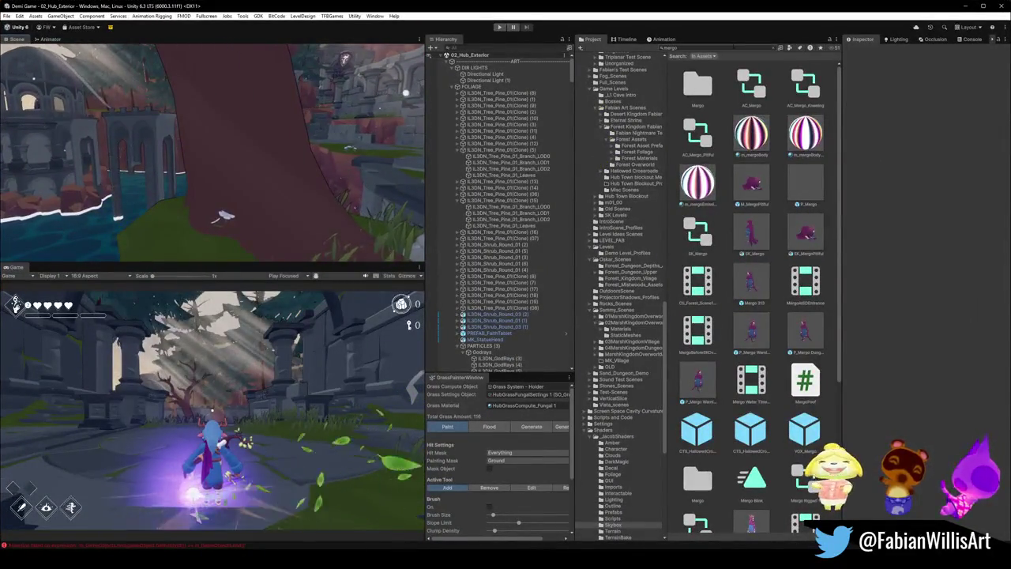
pyautogui.press('BackSpace')
pyautogui.press('BackSpace')
pyautogui.press('BackSpace')
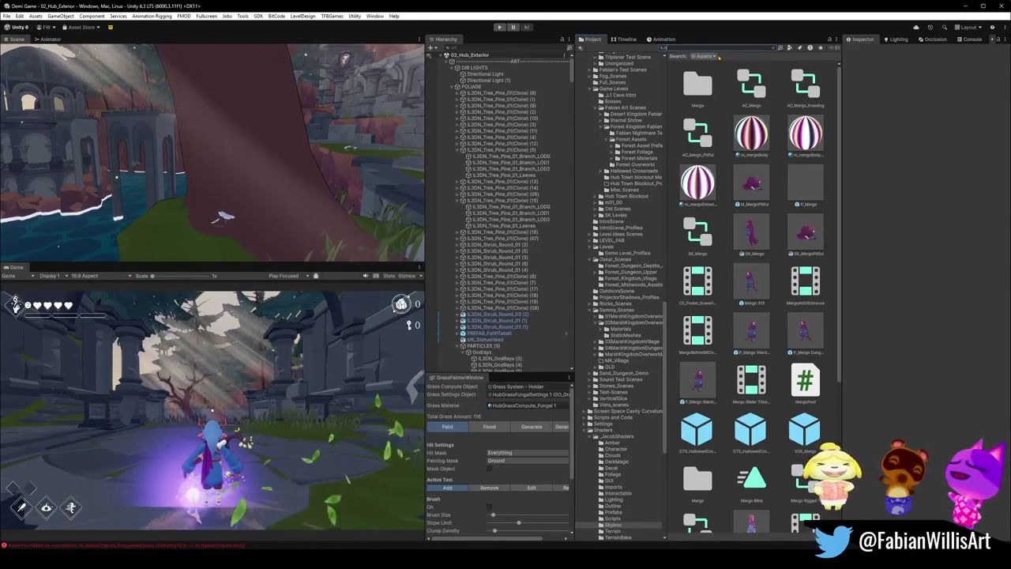
pyautogui.press('BackSpace')
pyautogui.press('BackSpace')
pyautogui.press('BackSpace')
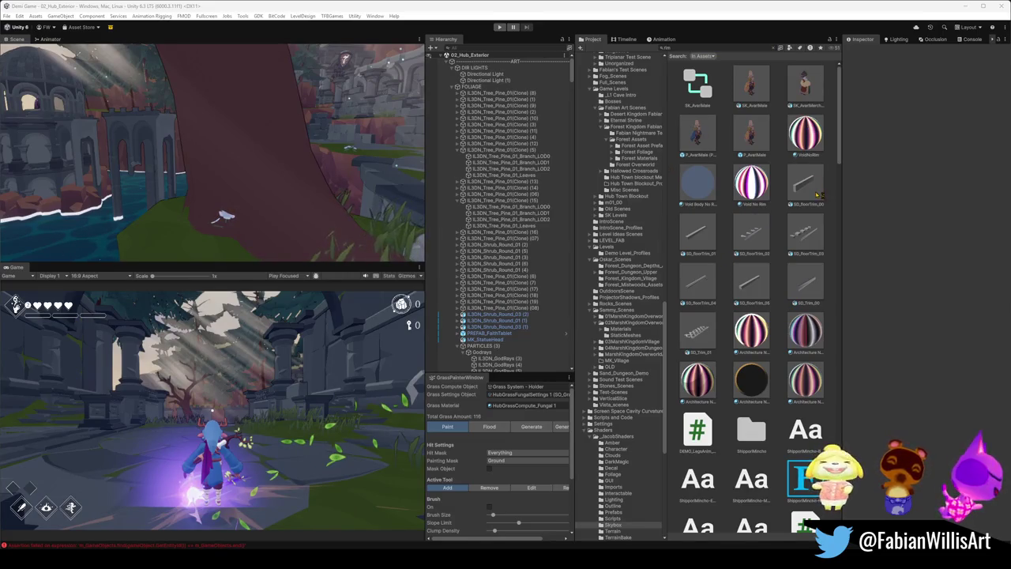
pyautogui.moveTo(844, 144); pyautogui.dragTo(838, 434)
pyautogui.click(725, 49)
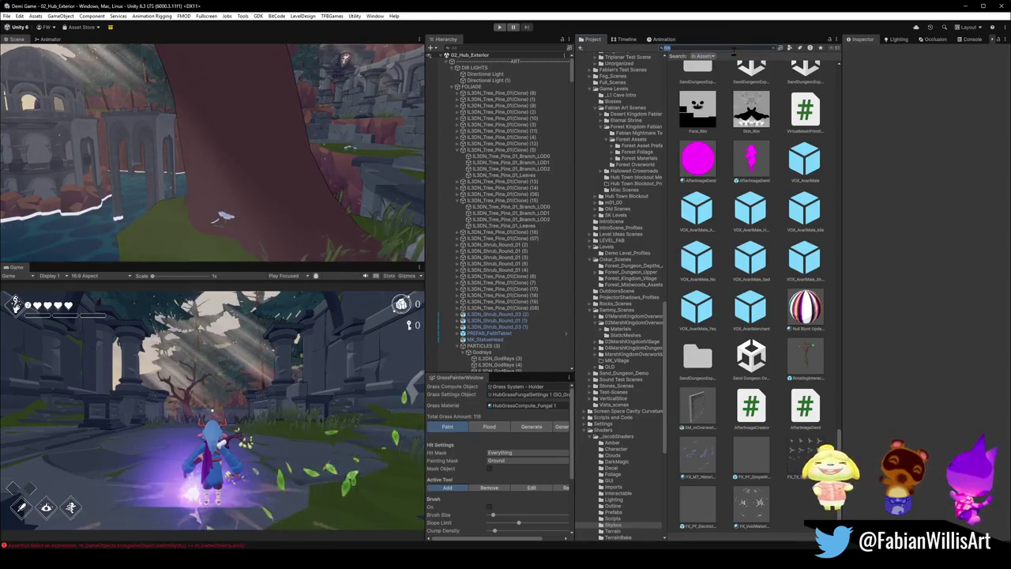
pyautogui.write('ma')
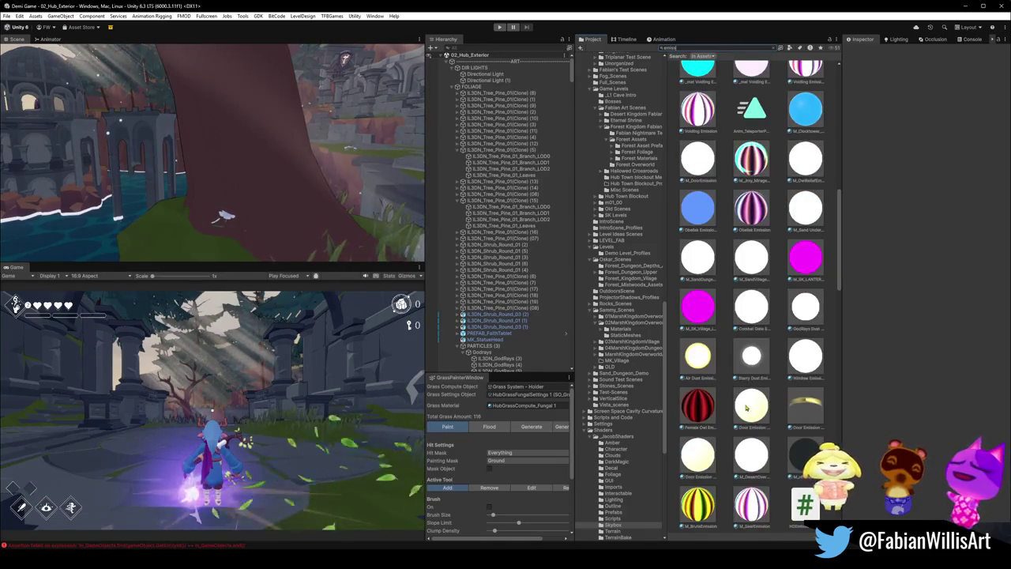
pyautogui.click(750, 417)
# - Drag Door Emission Light 1 onto the scene object to give it a glowing white edge
pyautogui.moveTo(294, 155)
pyautogui.mouseDown()
pyautogui.moveTo(311, 144)
pyautogui.moveTo(233, 55)
pyautogui.moveTo(269, 154)
pyautogui.mouseUp()
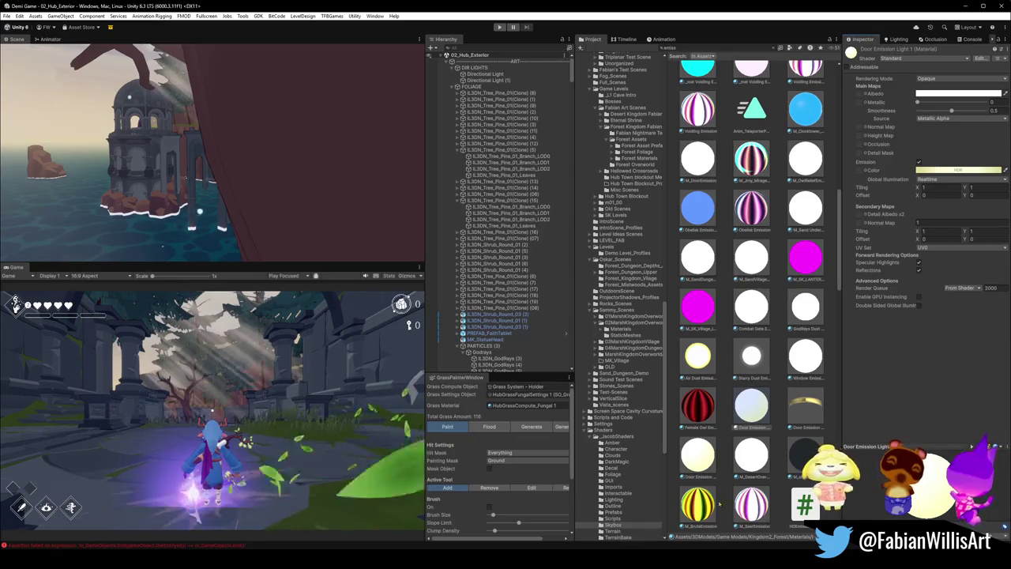
pyautogui.moveTo(696, 465)
pyautogui.mouseDown()
pyautogui.moveTo(244, 224)
pyautogui.moveTo(235, 203)
pyautogui.moveTo(249, 175)
pyautogui.mouseUp()
pyautogui.moveTo(279, 179)
pyautogui.mouseDown()
pyautogui.moveTo(279, 192)
pyautogui.moveTo(193, 172)
pyautogui.moveTo(355, 226)
pyautogui.moveTo(290, 181)
pyautogui.moveTo(300, 167)
pyautogui.moveTo(263, 208)
pyautogui.moveTo(202, 170)
pyautogui.moveTo(240, 187)
pyautogui.moveTo(235, 171)
pyautogui.moveTo(198, 147)
pyautogui.mouseUp()
# - Inspect the wall and the pine tree clone (07) near the domed tower
pyautogui.click(255, 203)
pyautogui.scroll(-1, 236, 171)
pyautogui.scroll(1, 232, 170)
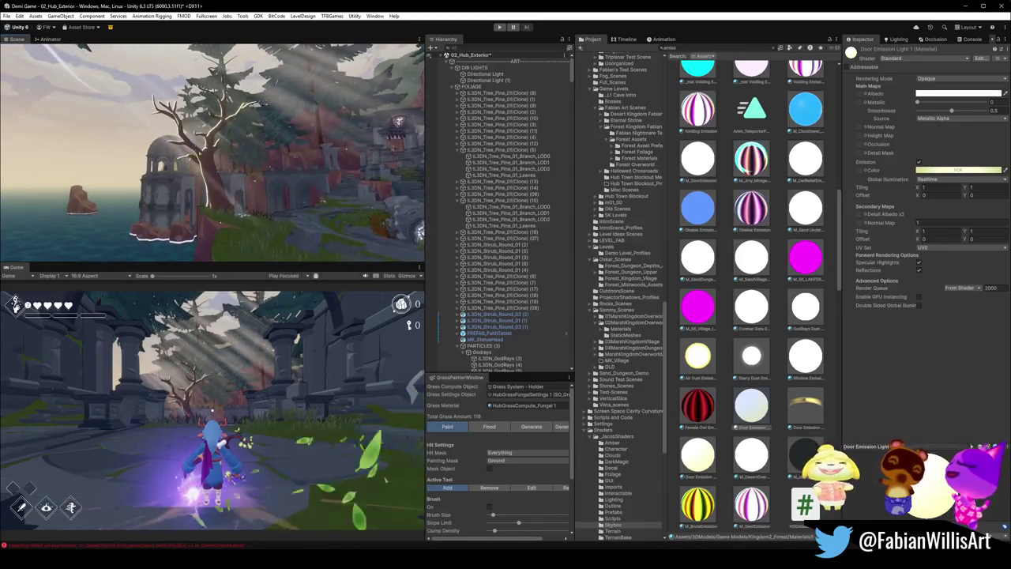
pyautogui.click(257, 182)
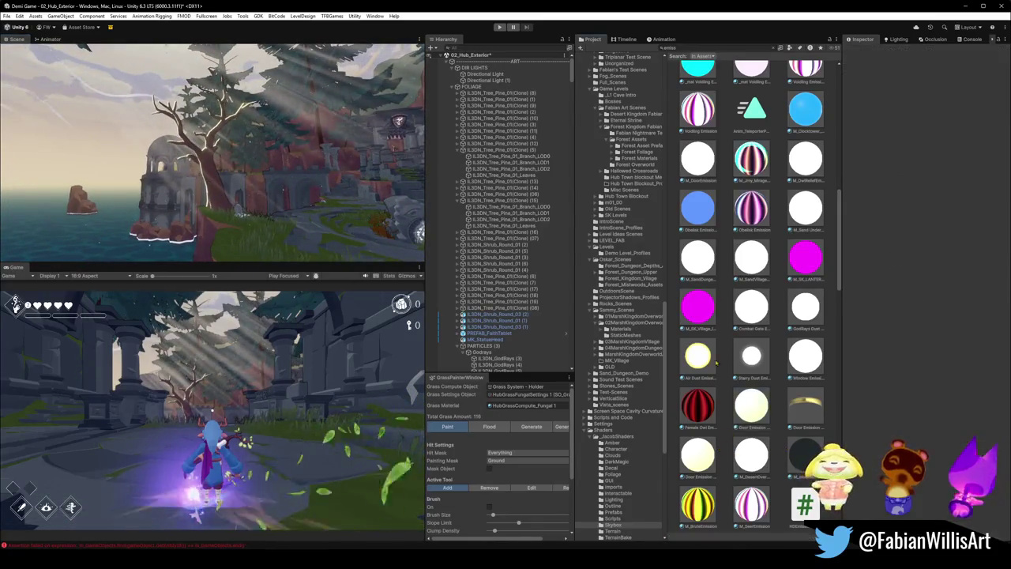
pyautogui.moveTo(257, 181); pyautogui.dragTo(258, 181)
pyautogui.click(553, 239)
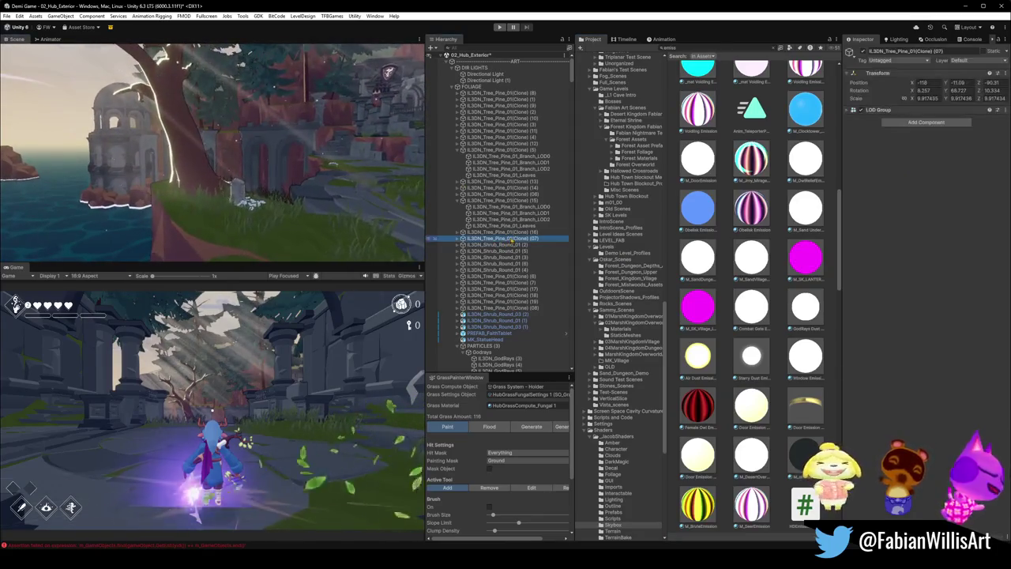
pyautogui.click(451, 126)
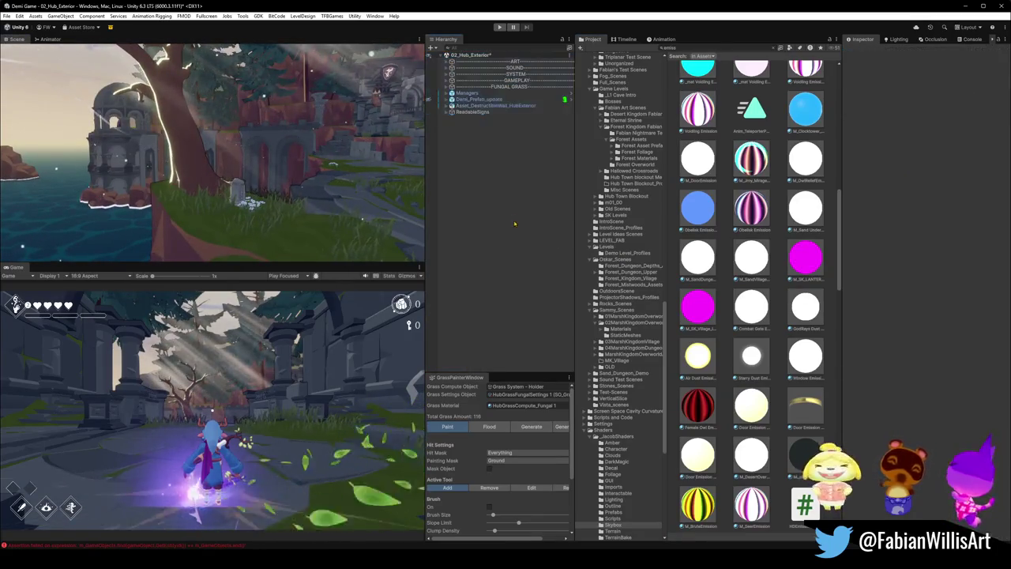
pyautogui.click(447, 111)
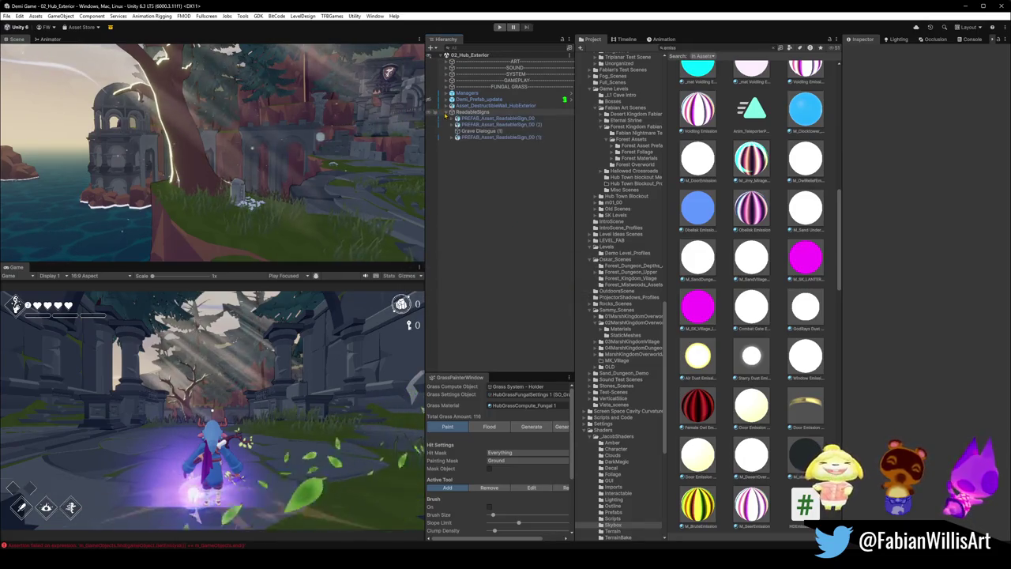
pyautogui.click(472, 131)
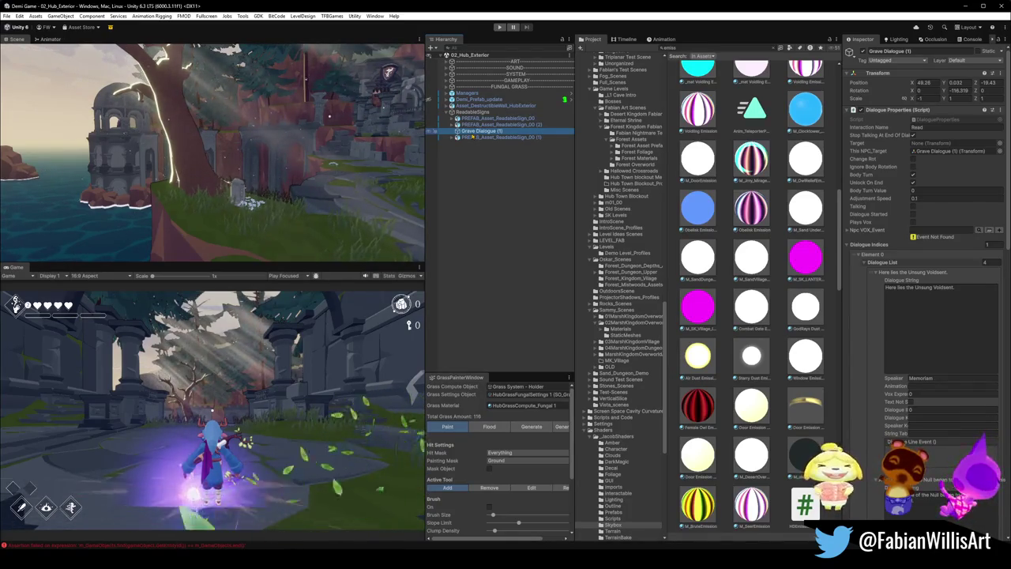
pyautogui.scroll(-5, 853, 207)
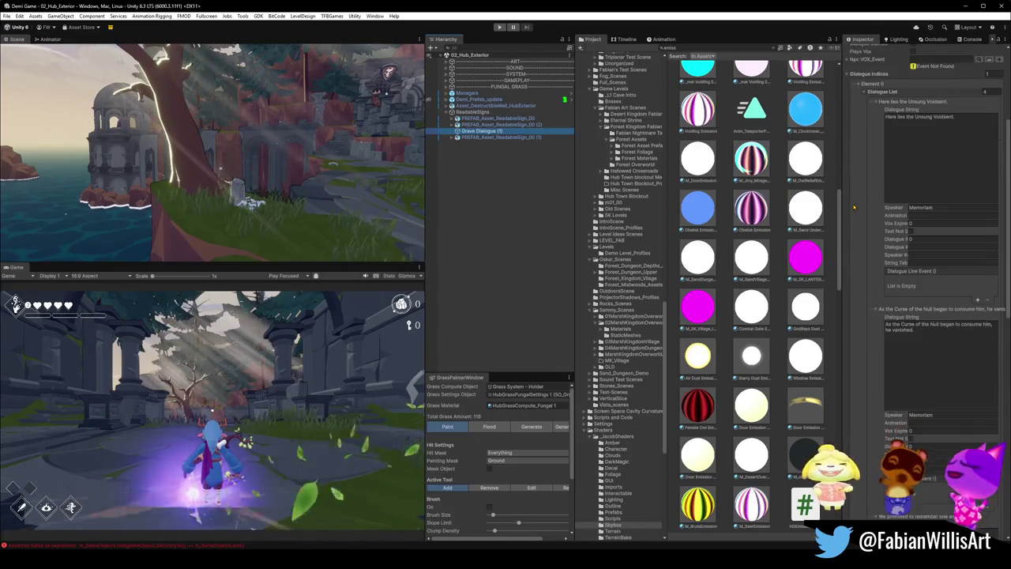
pyautogui.scroll(-6, 854, 207)
pyautogui.scroll(-3, 853, 207)
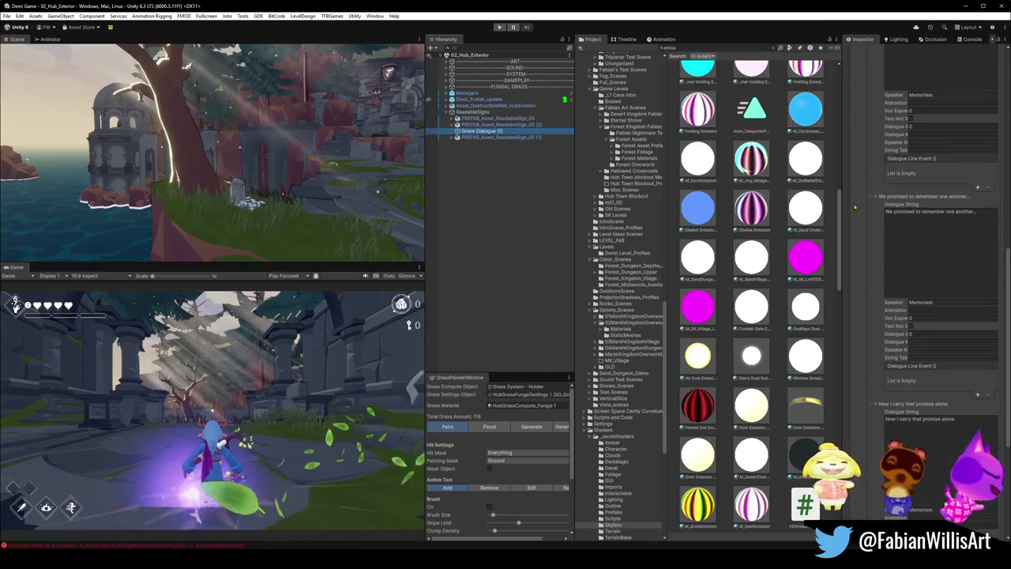
pyautogui.scroll(3, 853, 207)
pyautogui.scroll(6, 854, 207)
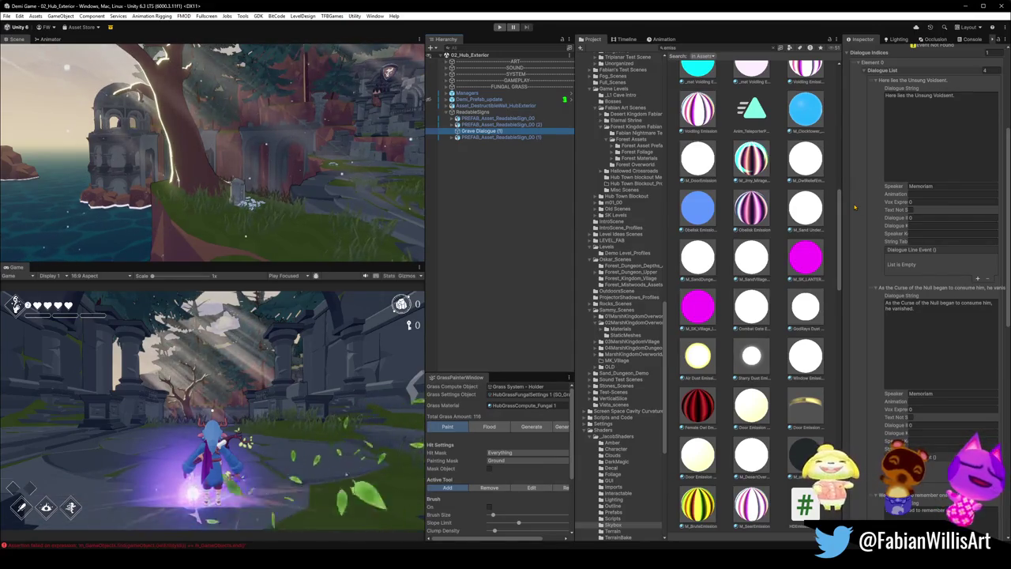
pyautogui.click(931, 126)
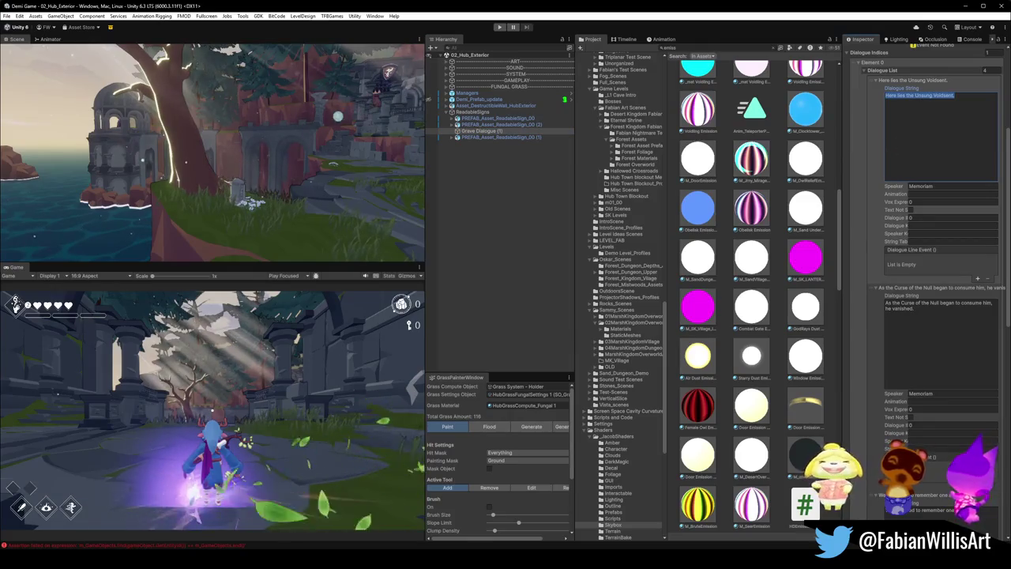
pyautogui.press('Return')
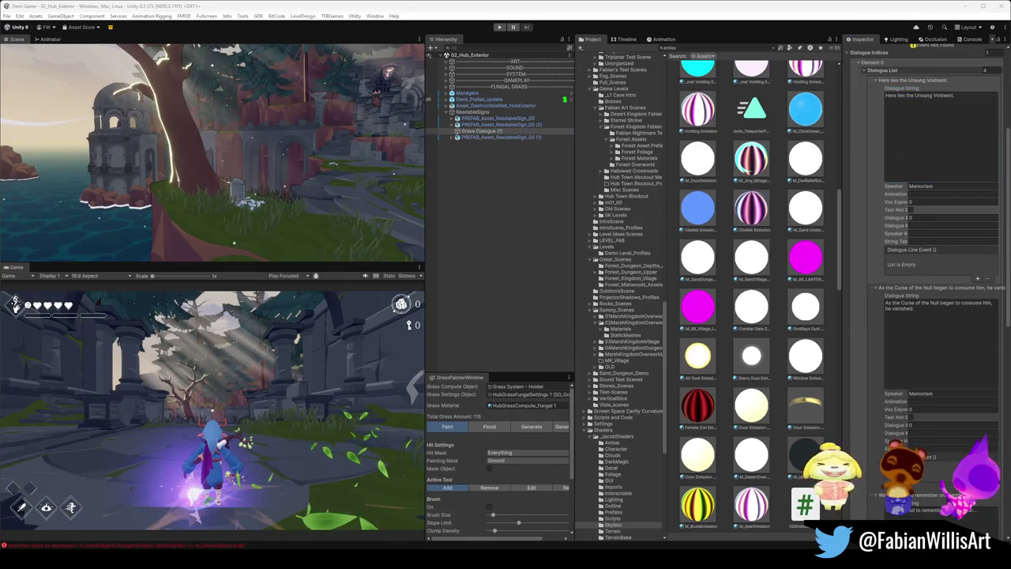
pyautogui.click(939, 304)
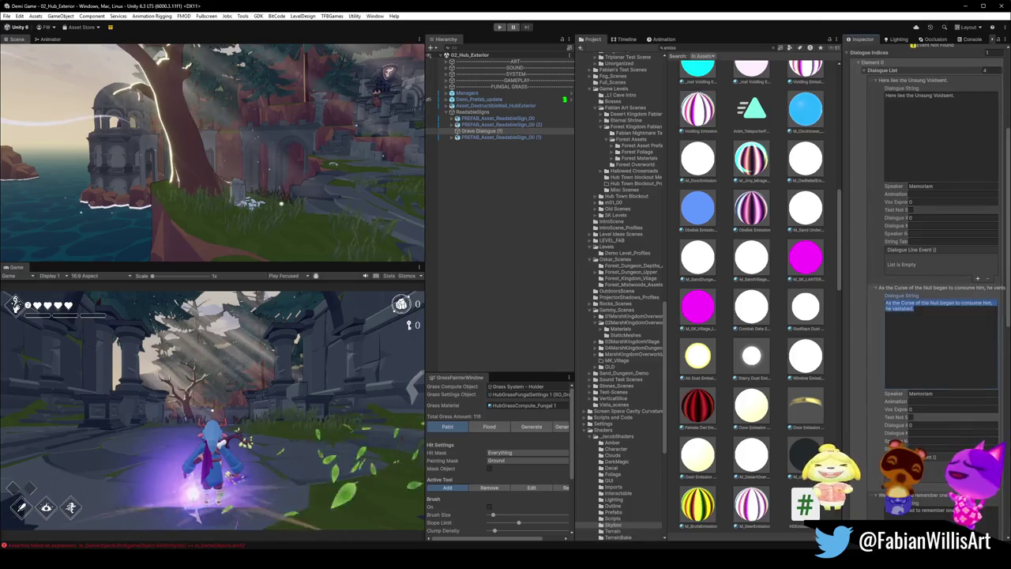
pyautogui.press('Return')
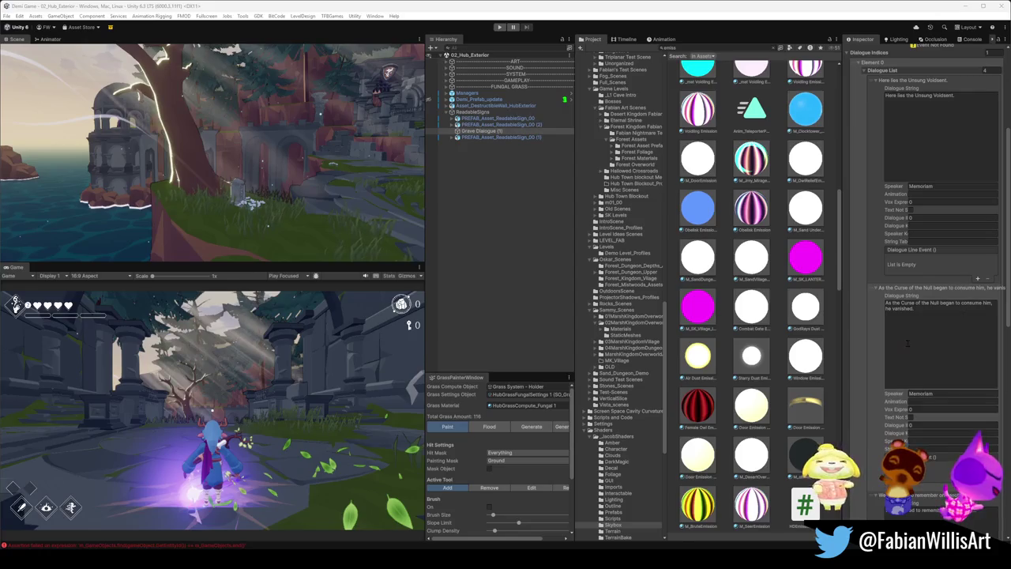
pyautogui.scroll(-5, 932, 237)
pyautogui.click(930, 361)
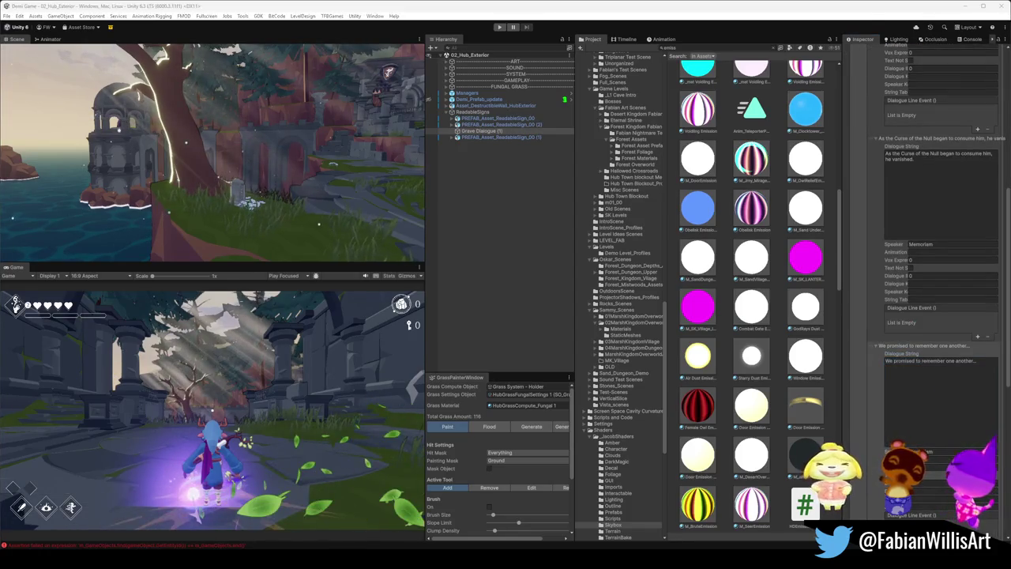
pyautogui.scroll(-3, 932, 316)
pyautogui.click(932, 461)
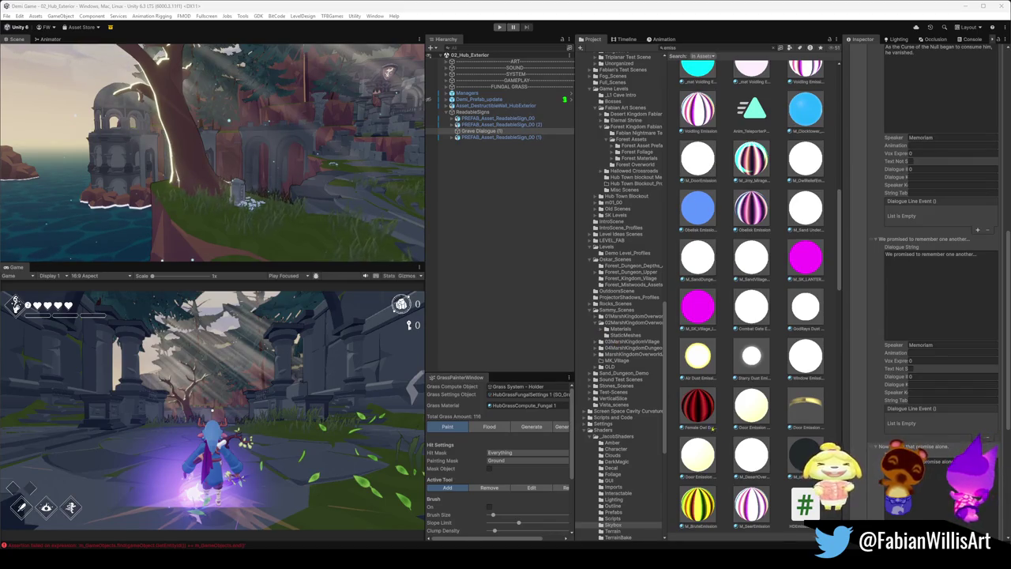
# - Deselect the Grave Dialogue (1) object by clicking empty space
pyautogui.click(765, 318)
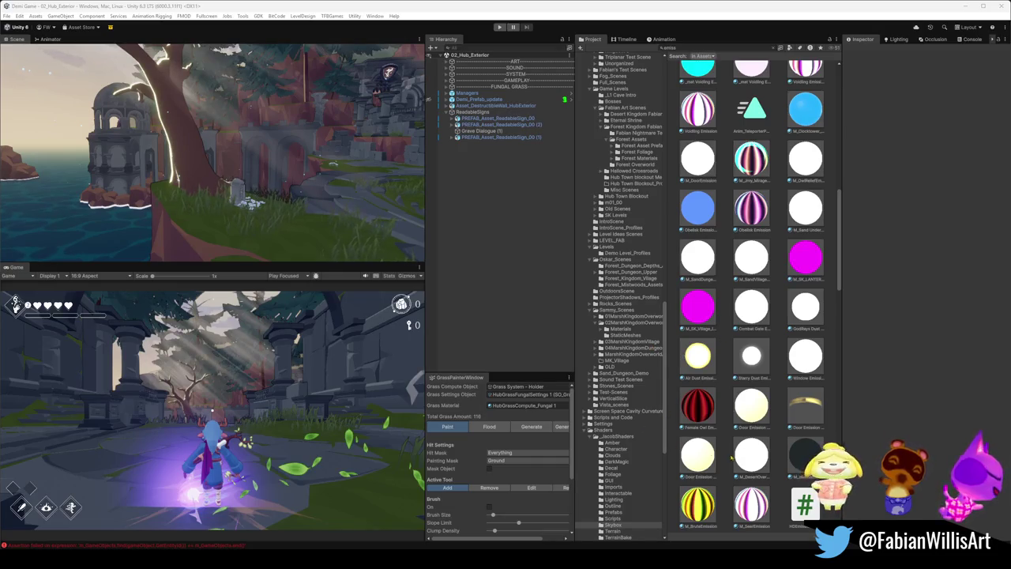
# - Frame the tree and gravestone, then move in close to the white flowers at its base
pyautogui.press('f')
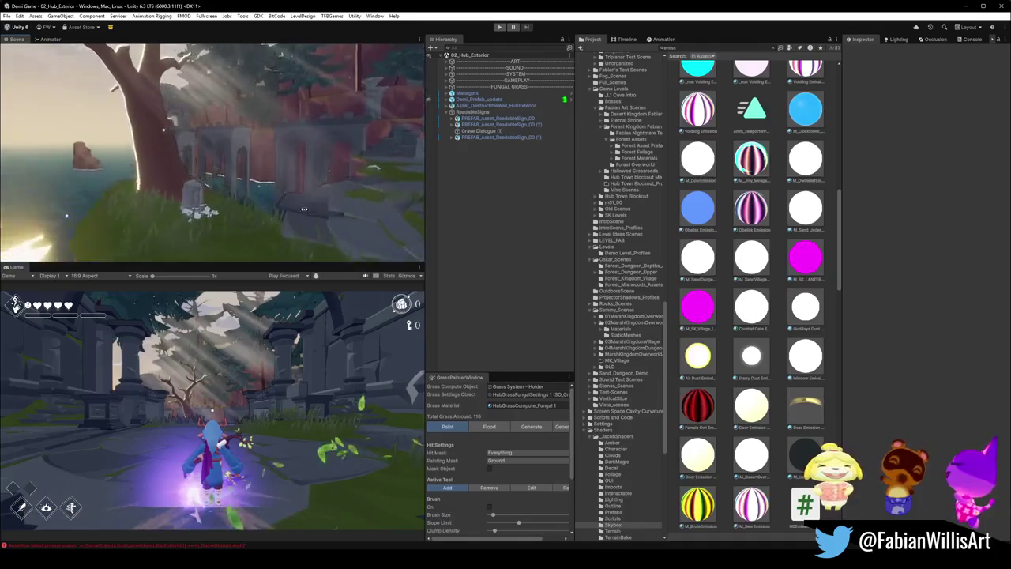
pyautogui.moveTo(278, 204); pyautogui.dragTo(150, 227)
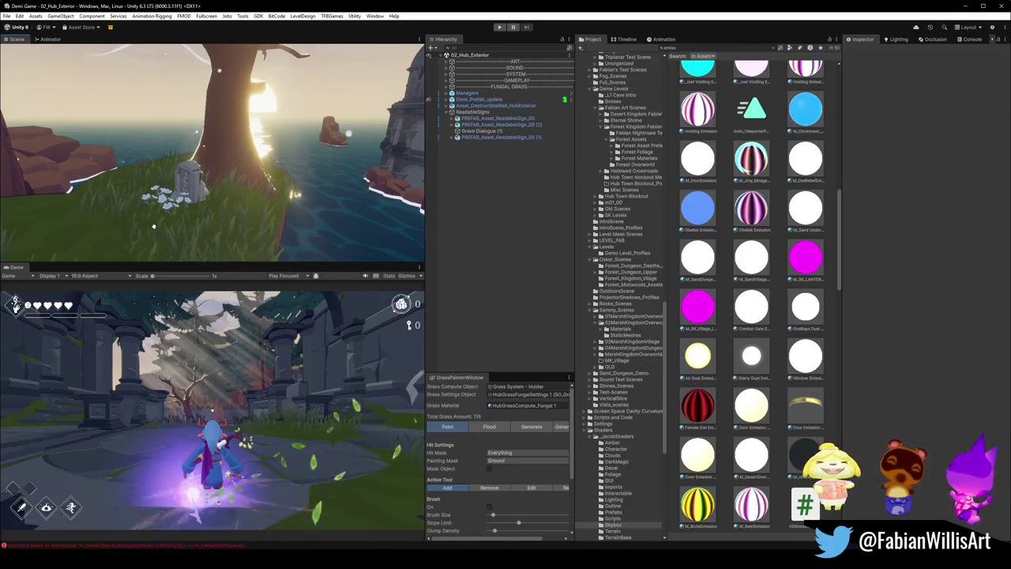
pyautogui.moveTo(200, 190)
pyautogui.mouseDown()
pyautogui.moveTo(240, 170)
pyautogui.moveTo(187, 195)
pyautogui.mouseUp()
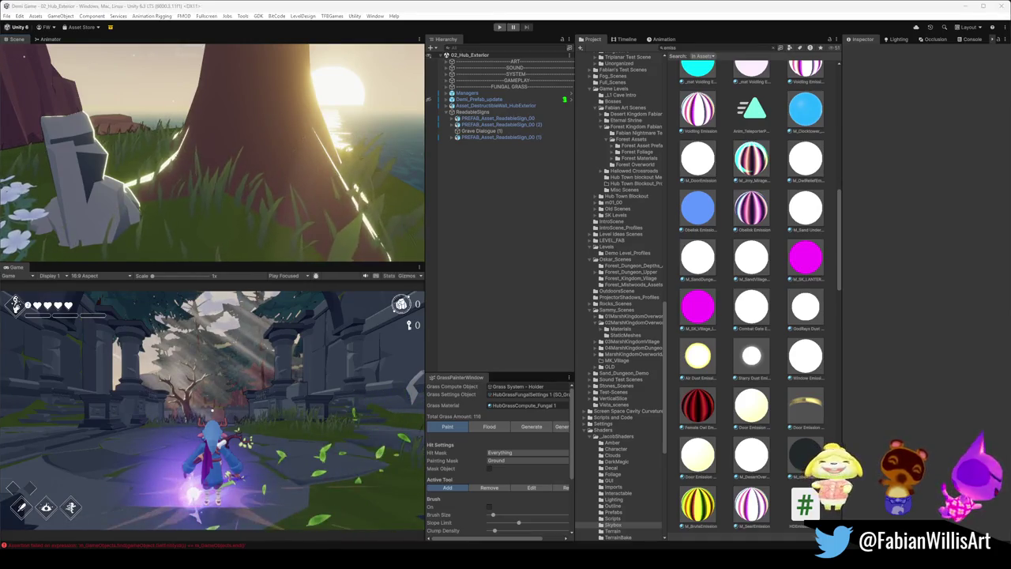
pyautogui.moveTo(319, 192); pyautogui.dragTo(334, 186)
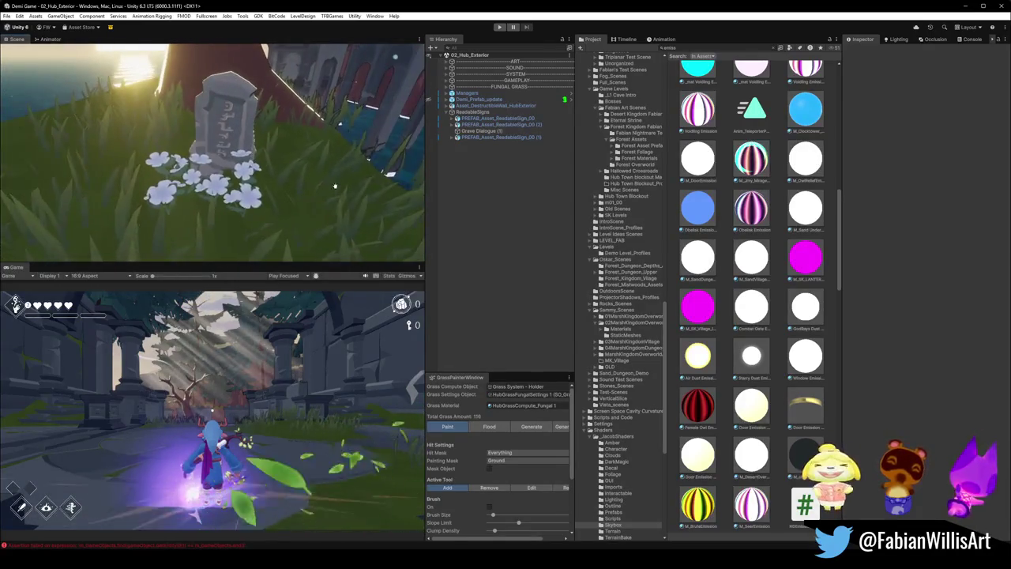
pyautogui.click(247, 197)
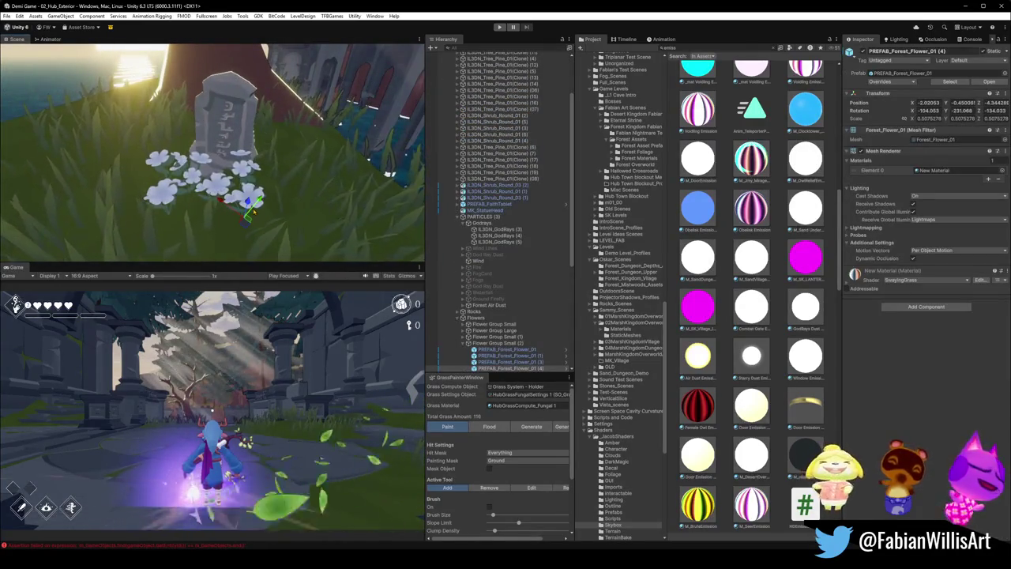
# - Select the flowers beside the gravestone and resize one of them
pyautogui.click(264, 211)
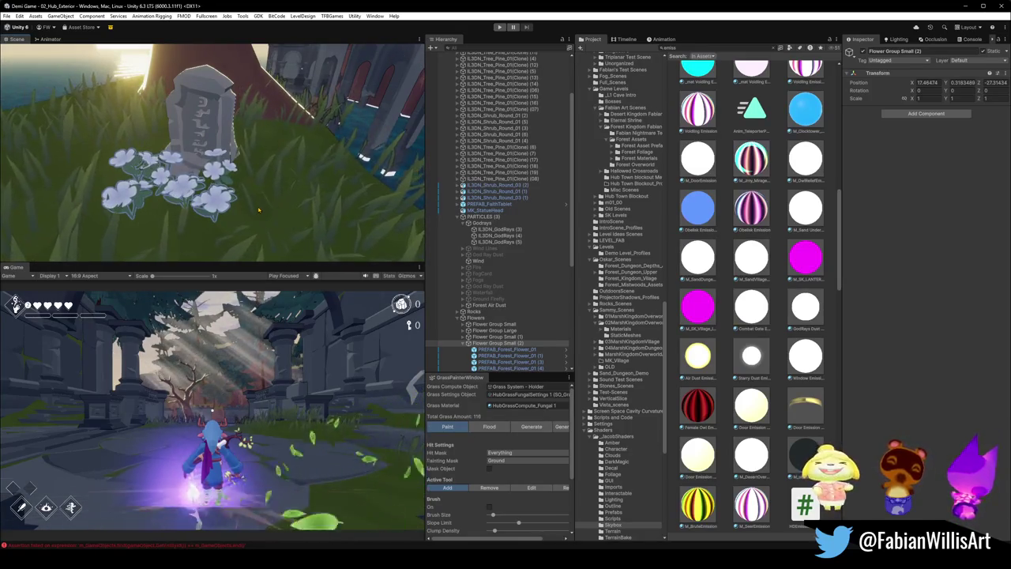
pyautogui.click(213, 202)
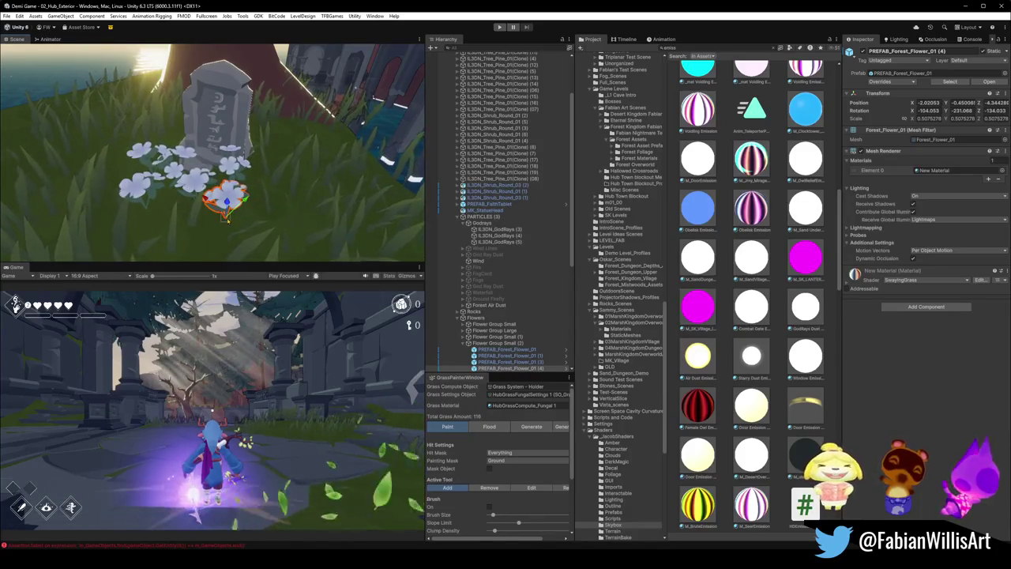
pyautogui.click(225, 166)
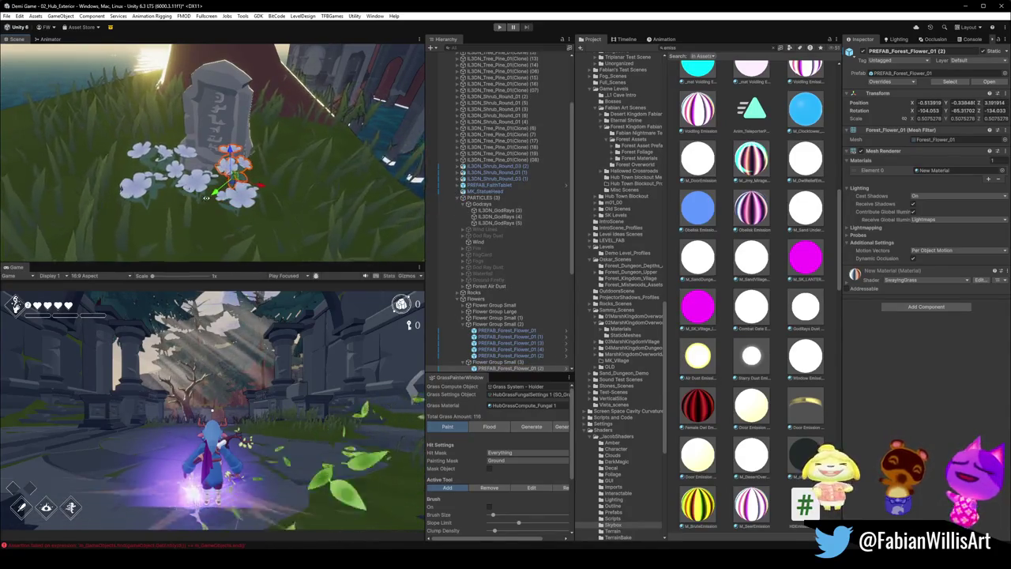
pyautogui.press('f')
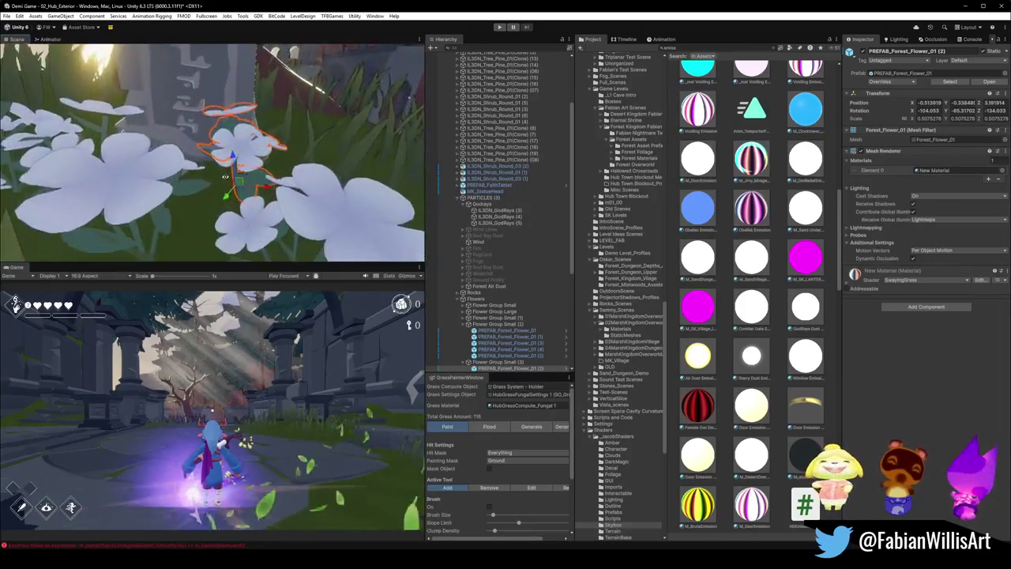
pyautogui.moveTo(225, 175)
pyautogui.mouseDown()
pyautogui.moveTo(245, 197)
pyautogui.moveTo(107, 213)
pyautogui.moveTo(109, 182)
pyautogui.moveTo(133, 228)
pyautogui.moveTo(162, 217)
pyautogui.mouseUp()
pyautogui.click(95, 188)
pyautogui.click(257, 198)
pyautogui.moveTo(257, 197); pyautogui.dragTo(253, 190)
# - Move three flowers up toward the base of the gravestone
pyautogui.doubleClick(510, 337)
pyautogui.moveTo(195, 207); pyautogui.dragTo(217, 182)
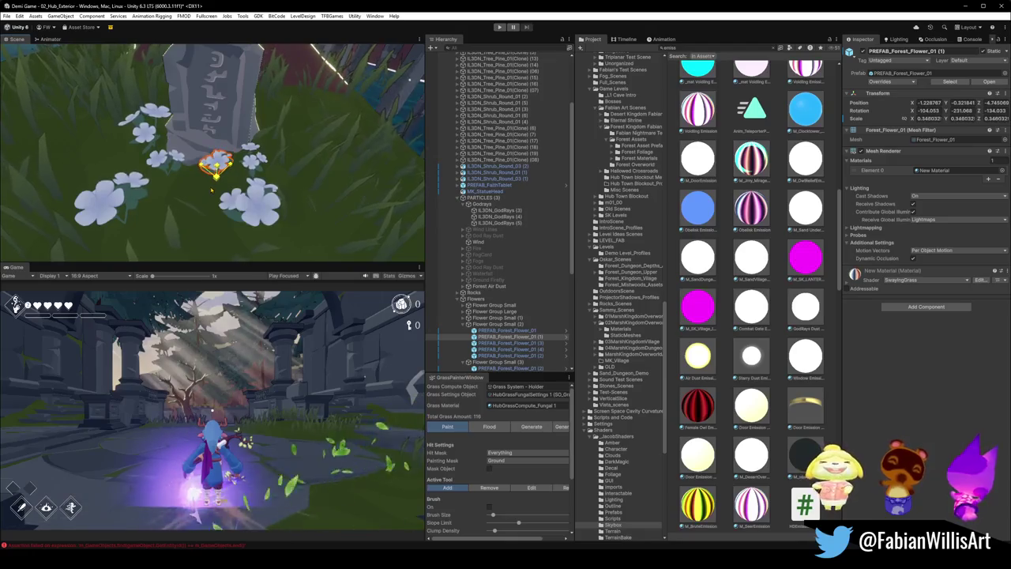
pyautogui.click(247, 225)
pyautogui.moveTo(248, 227); pyautogui.dragTo(220, 213)
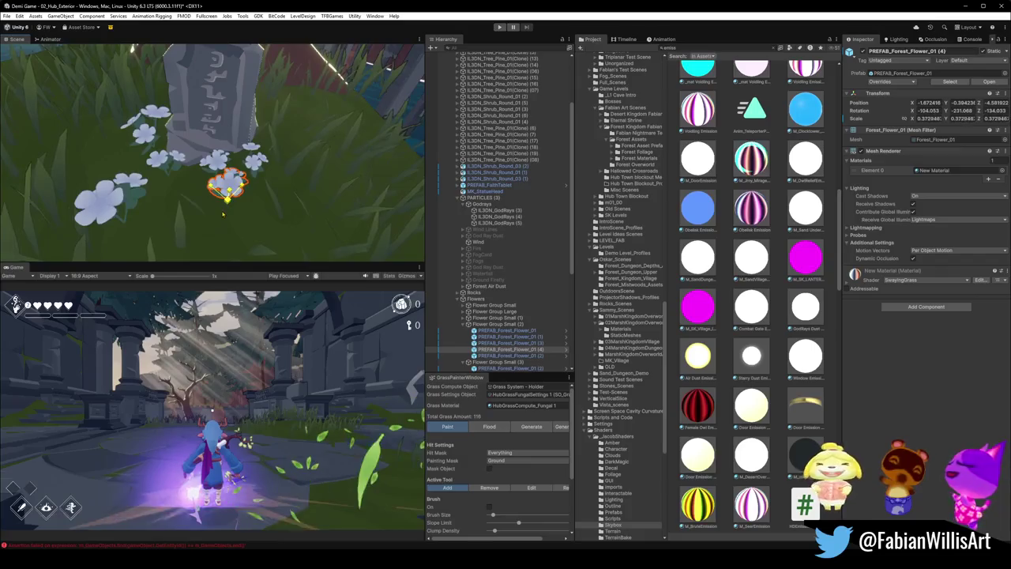
pyautogui.click(118, 214)
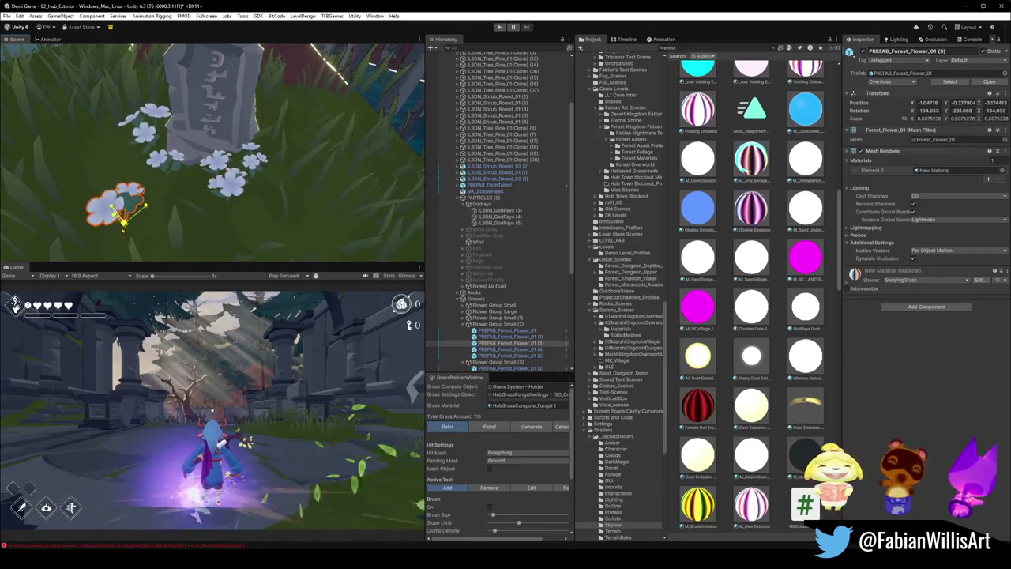
pyautogui.moveTo(118, 215)
pyautogui.mouseDown()
pyautogui.moveTo(164, 178)
pyautogui.moveTo(187, 191)
pyautogui.mouseUp()
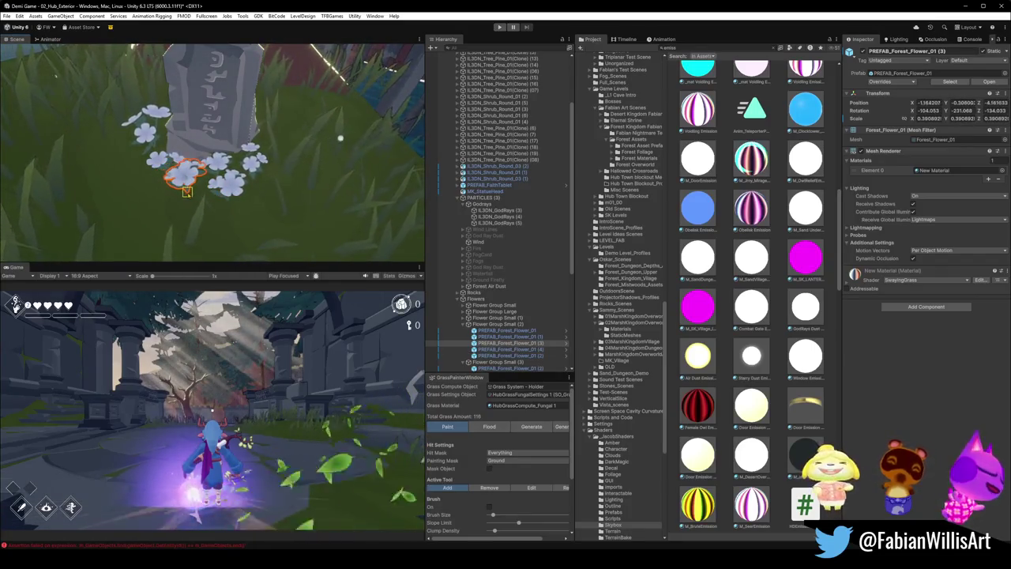
# - Review the flower cluster from a new angle around the gravestone
pyautogui.click(162, 150)
pyautogui.click(142, 128)
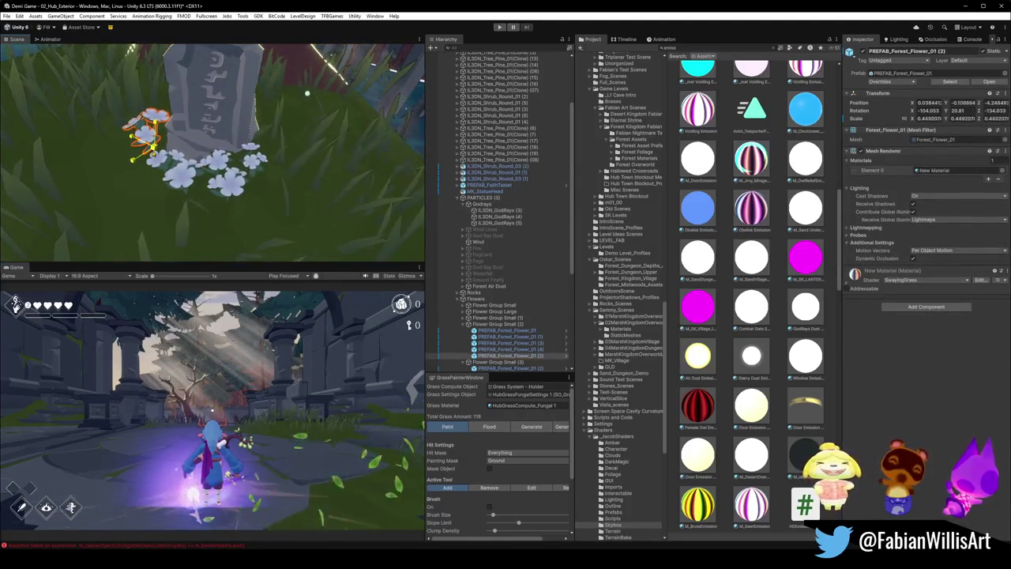
pyautogui.scroll(3, 188, 116)
pyautogui.scroll(2, 188, 117)
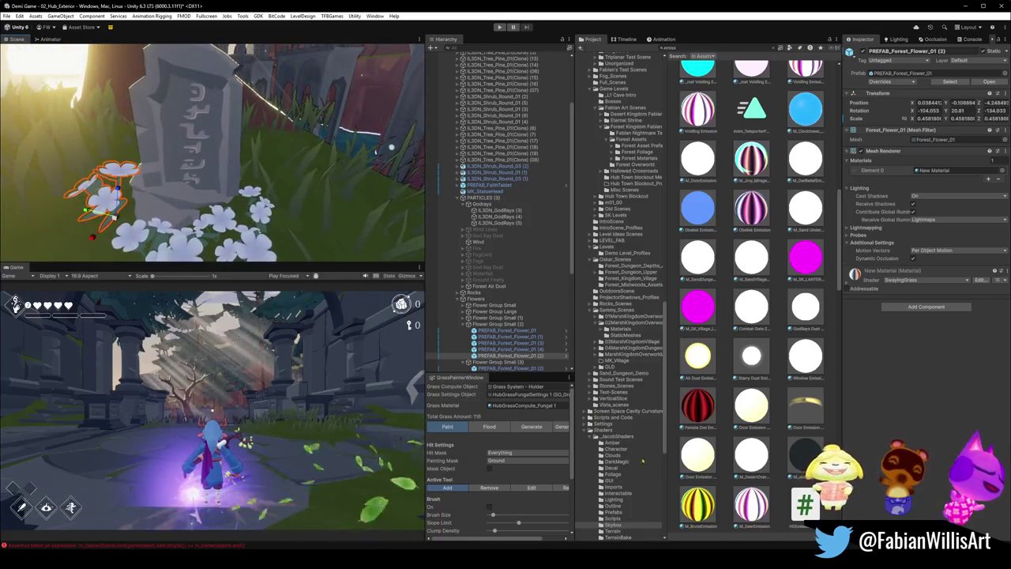
pyautogui.click(727, 510)
pyautogui.scroll(-4, 221, 125)
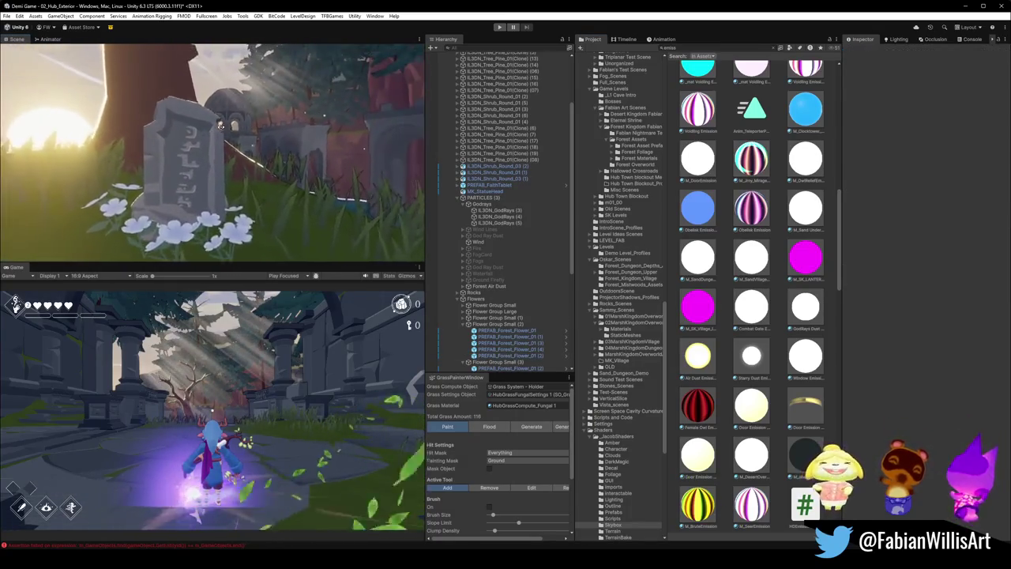
pyautogui.scroll(5, 222, 125)
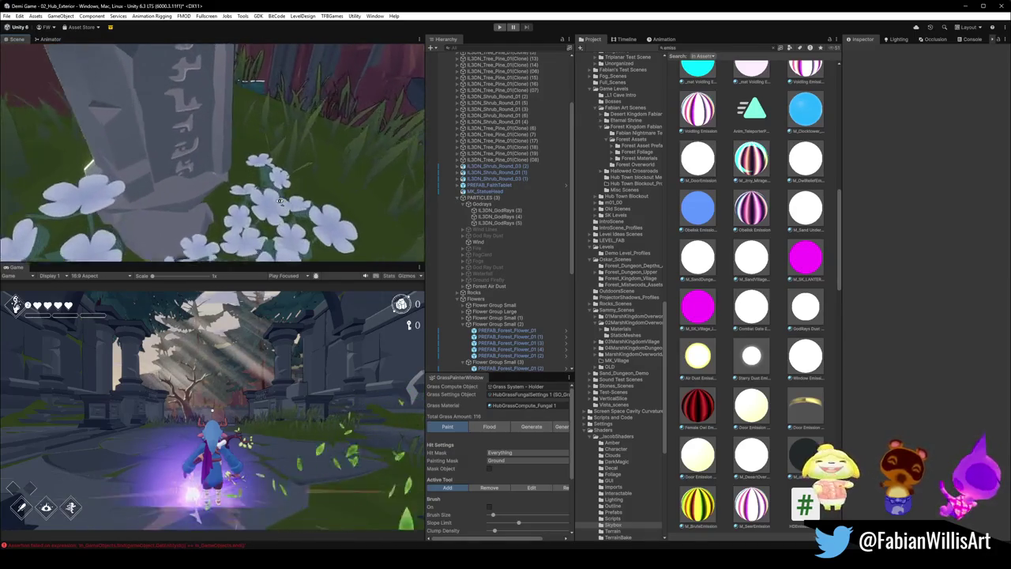
pyautogui.scroll(3, 280, 200)
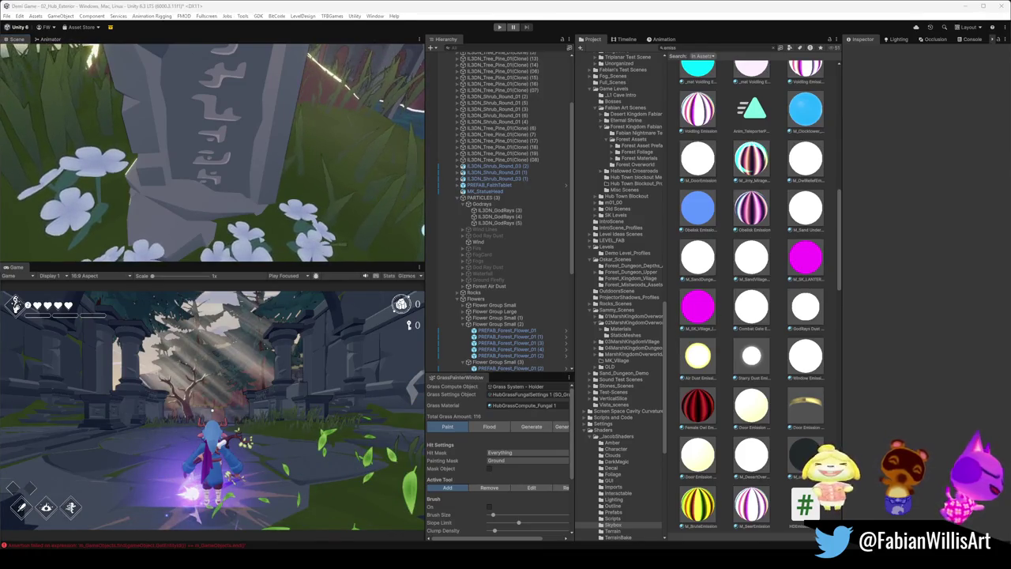
pyautogui.scroll(-5, 221, 158)
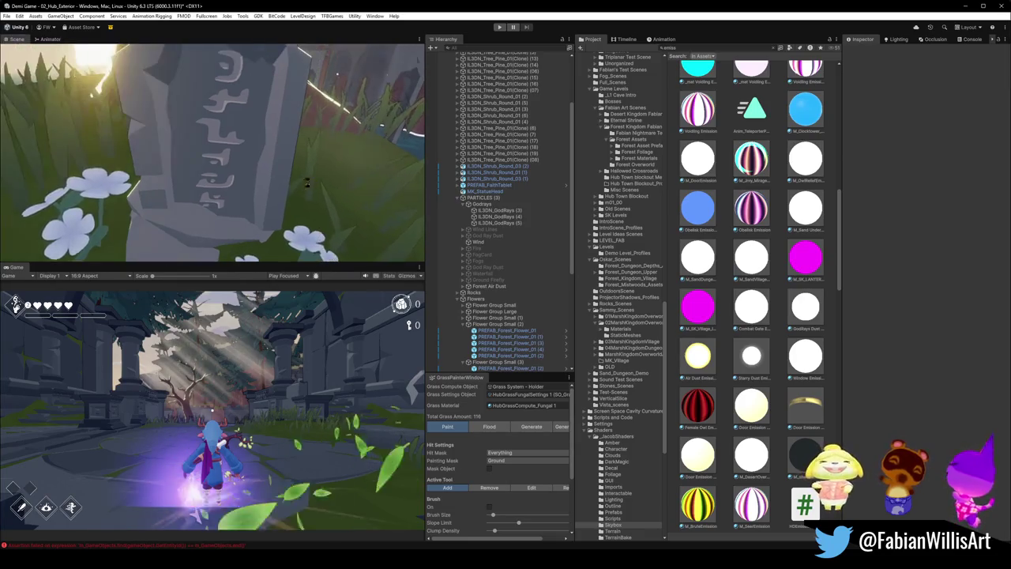
pyautogui.moveTo(334, 172); pyautogui.dragTo(294, 169)
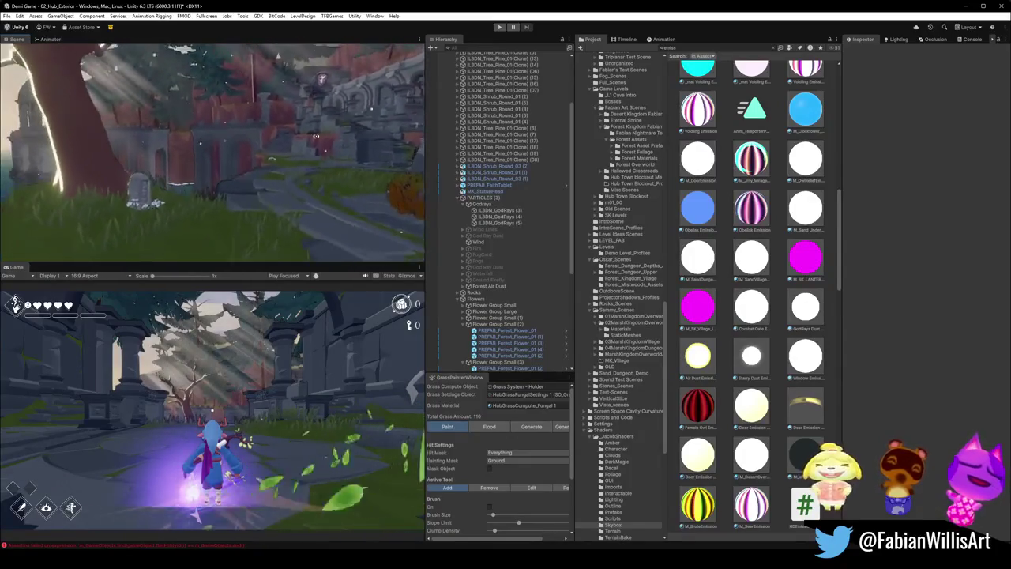
# - Frame a flower and step through the other flowers in the group around the stone
pyautogui.click(315, 136)
pyautogui.click(509, 336)
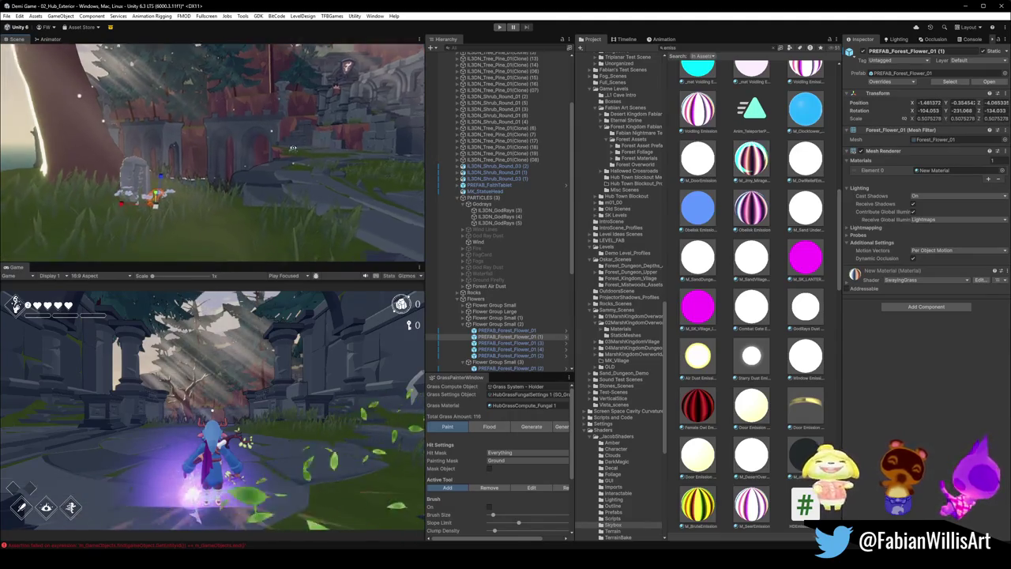
pyautogui.press('f')
pyautogui.press('Down')
pyautogui.press('Down')
pyautogui.press('Down')
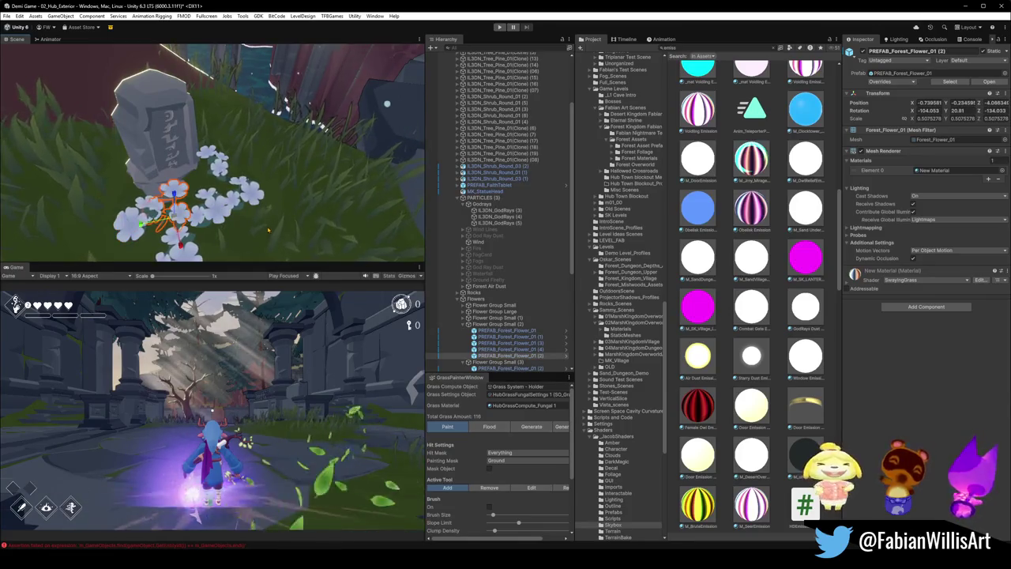
pyautogui.press('Down')
pyautogui.press('Up')
pyautogui.press('Up')
pyautogui.press('Up')
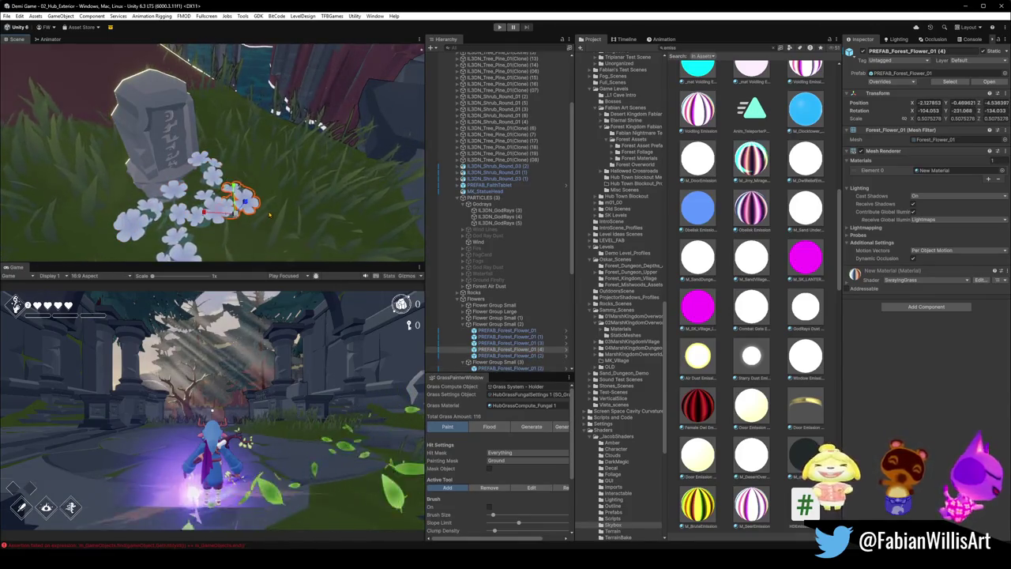
pyautogui.click(270, 214)
pyautogui.moveTo(270, 213)
pyautogui.mouseDown()
pyautogui.moveTo(147, 179)
pyautogui.moveTo(117, 132)
pyautogui.moveTo(119, 151)
pyautogui.moveTo(213, 161)
pyautogui.mouseUp()
pyautogui.click(216, 162)
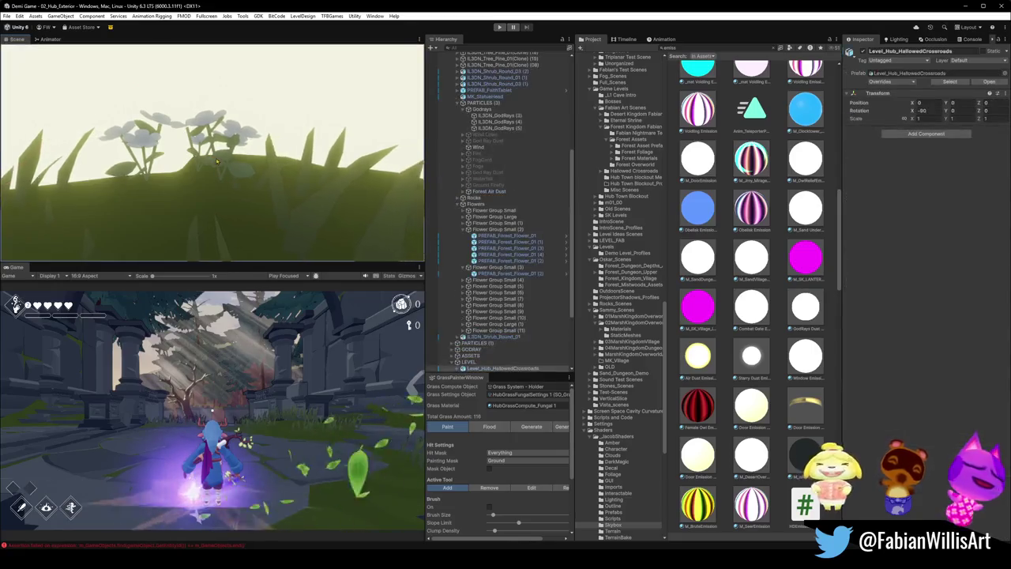
# - Cycle through the overlapping objects at the flowers, then clear the selection
pyautogui.click(216, 161)
pyautogui.click(207, 165)
pyautogui.click(207, 165)
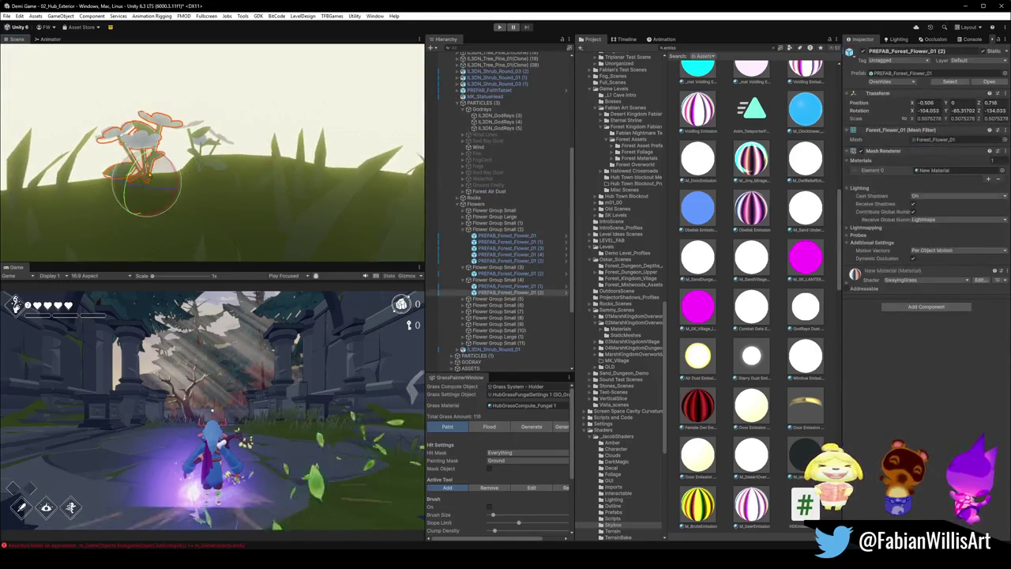
pyautogui.click(207, 165)
pyautogui.click(207, 165)
pyautogui.click(207, 165)
pyautogui.click(256, 170)
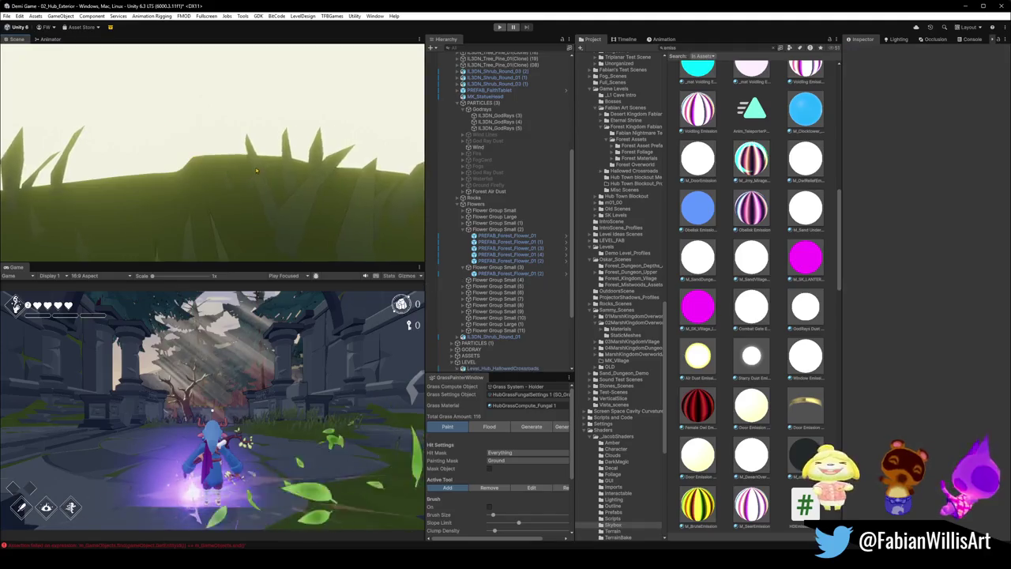
pyautogui.scroll(-5, 226, 167)
pyautogui.scroll(8, 300, 222)
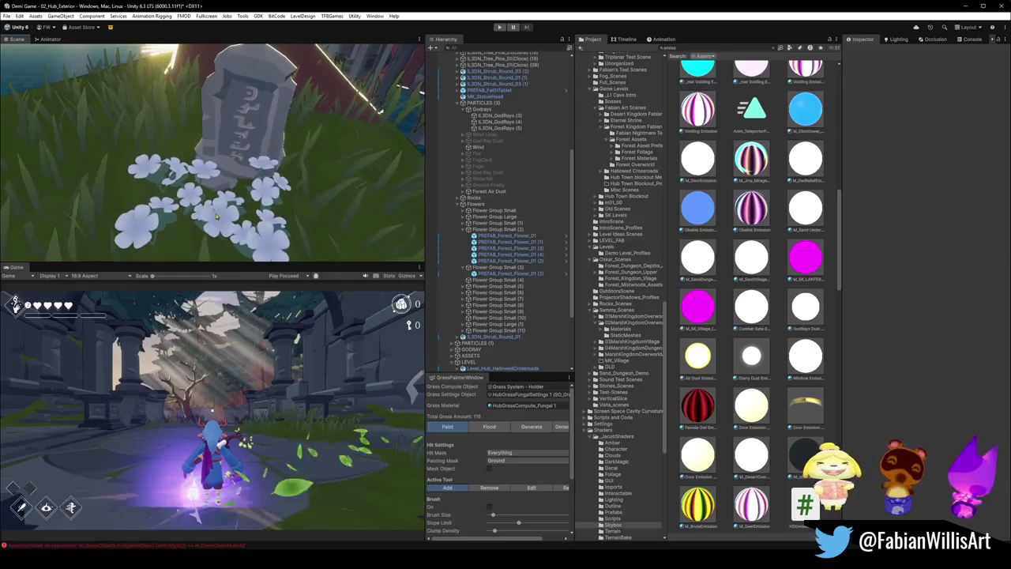
# - Move a flower in front of the gravestone up and right, then re-tilt and turn it
pyautogui.click(227, 237)
pyautogui.click(209, 197)
pyautogui.click(201, 190)
pyautogui.click(194, 186)
pyautogui.click(147, 235)
pyautogui.click(147, 233)
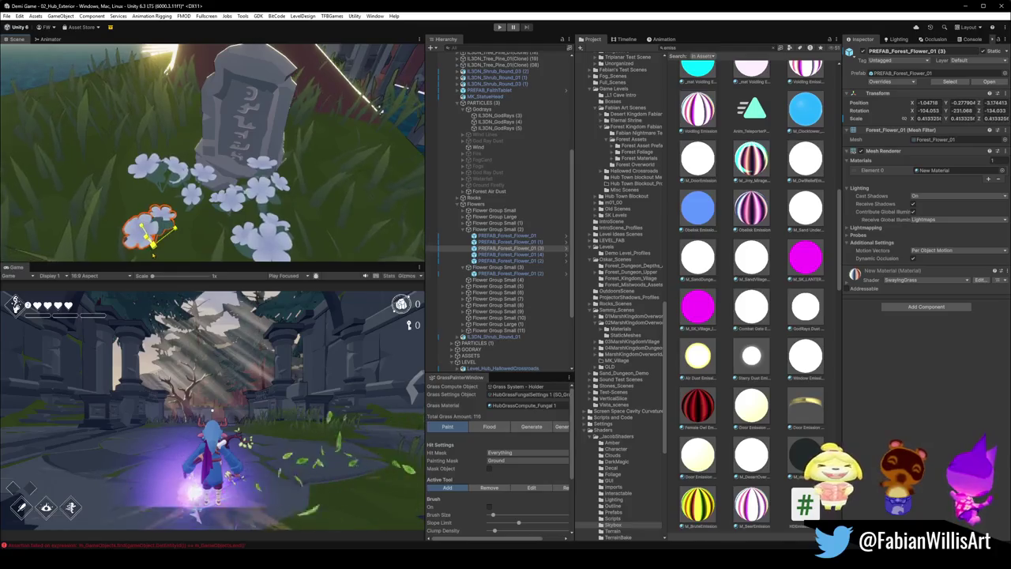
pyautogui.moveTo(144, 225); pyautogui.dragTo(162, 233)
pyautogui.press('e')
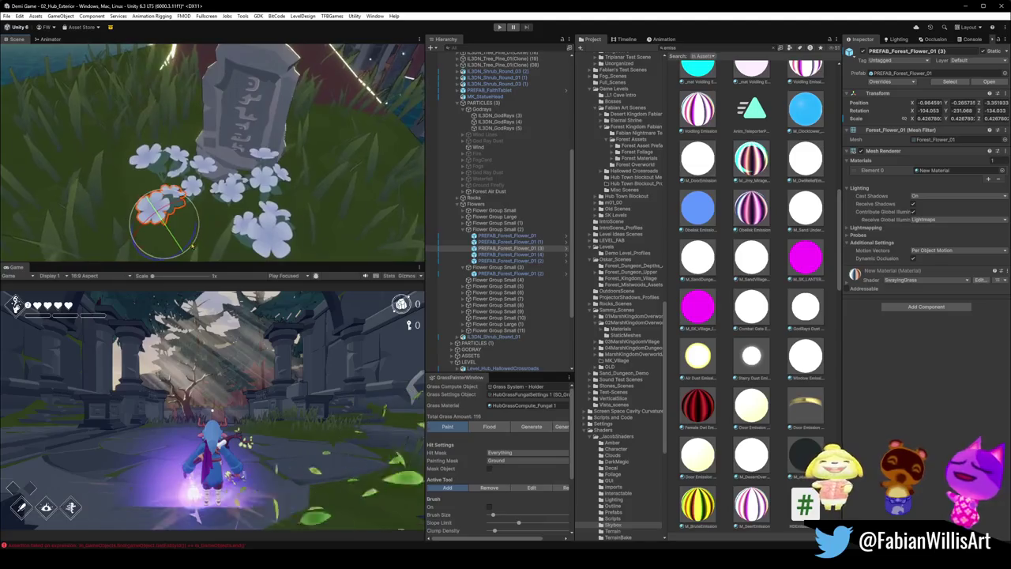
pyautogui.moveTo(134, 258)
pyautogui.mouseDown()
pyautogui.moveTo(155, 237)
pyautogui.moveTo(185, 139)
pyautogui.moveTo(246, 188)
pyautogui.mouseUp()
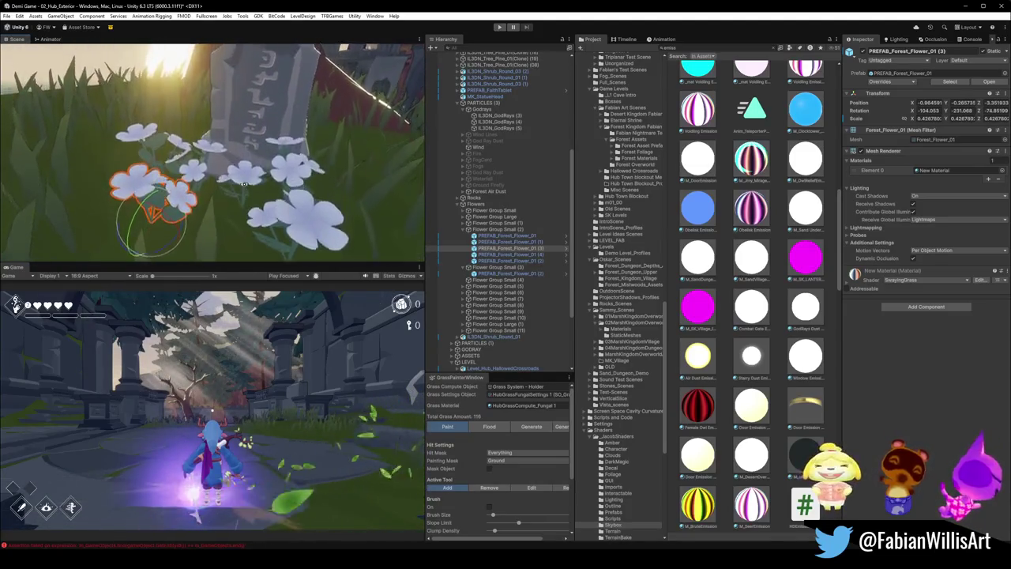
pyautogui.moveTo(182, 231); pyautogui.dragTo(98, 263)
# - Nudge two more flowers, including the left one, slightly into place
pyautogui.click(300, 200)
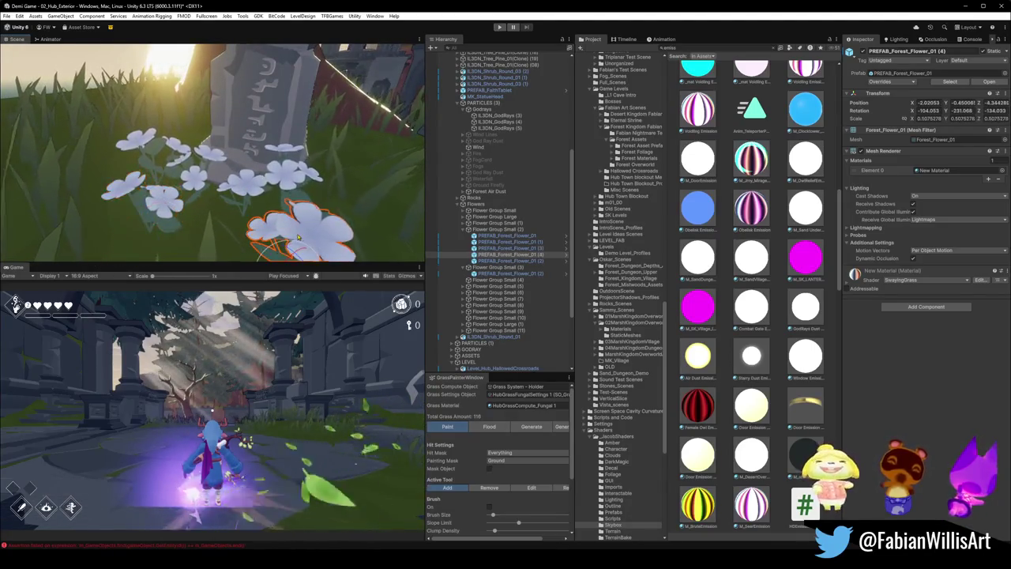
pyautogui.press('f')
pyautogui.moveTo(211, 212)
pyautogui.mouseDown()
pyautogui.moveTo(204, 202)
pyautogui.moveTo(229, 193)
pyautogui.mouseUp()
pyautogui.scroll(-5, 197, 187)
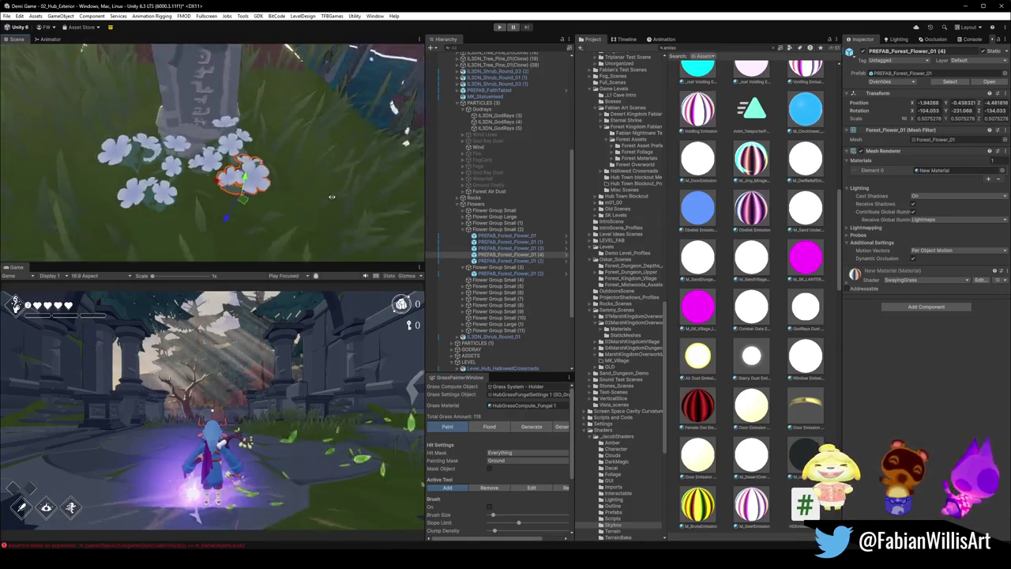
pyautogui.click(161, 146)
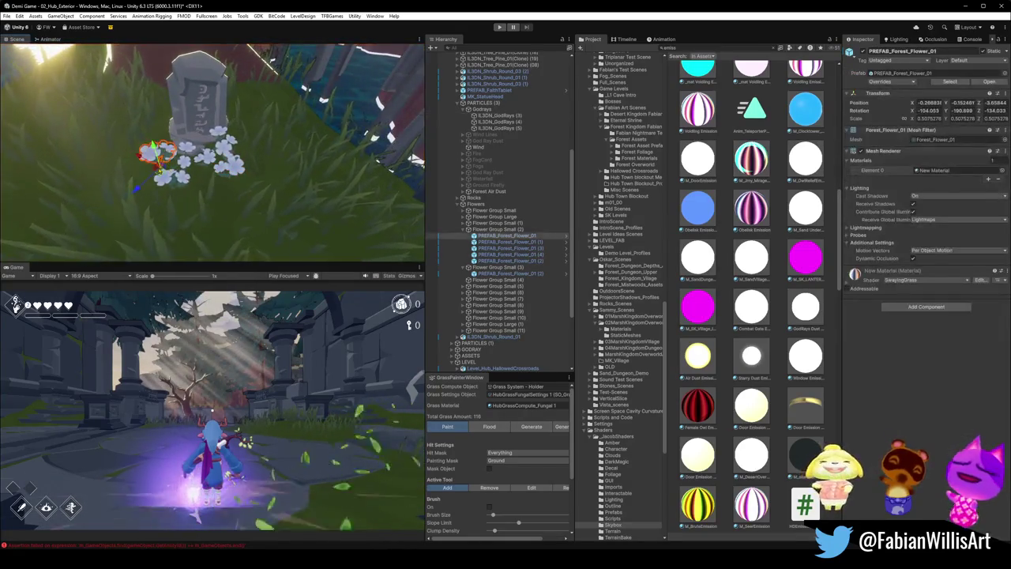
pyautogui.moveTo(162, 151); pyautogui.dragTo(160, 141)
# - Reframe on the gravestone and select two flowers in front of it
pyautogui.click(722, 509)
pyautogui.moveTo(237, 119)
pyautogui.mouseDown()
pyautogui.moveTo(300, 115)
pyautogui.moveTo(316, 147)
pyautogui.mouseUp()
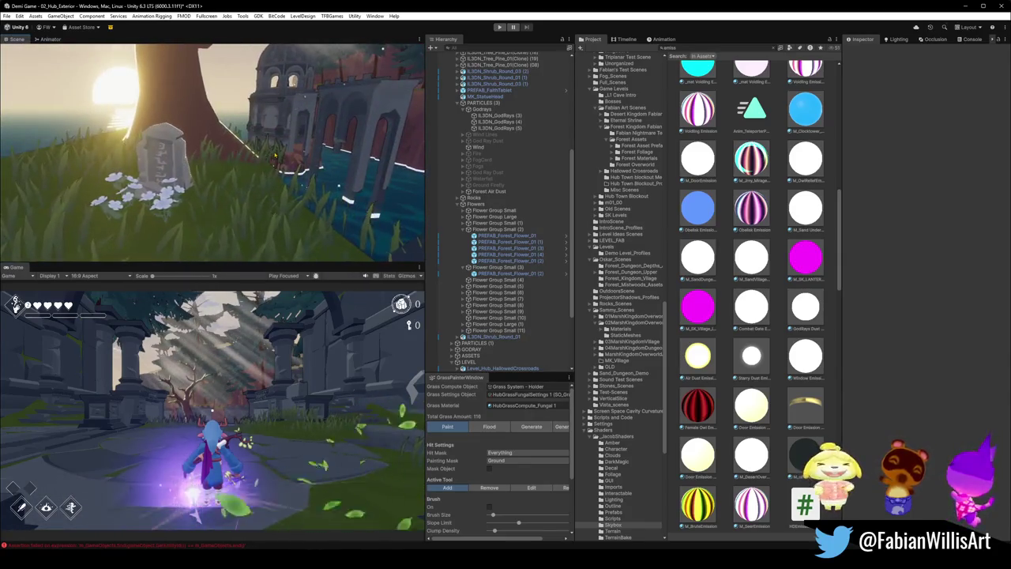
pyautogui.moveTo(275, 155); pyautogui.dragTo(326, 147)
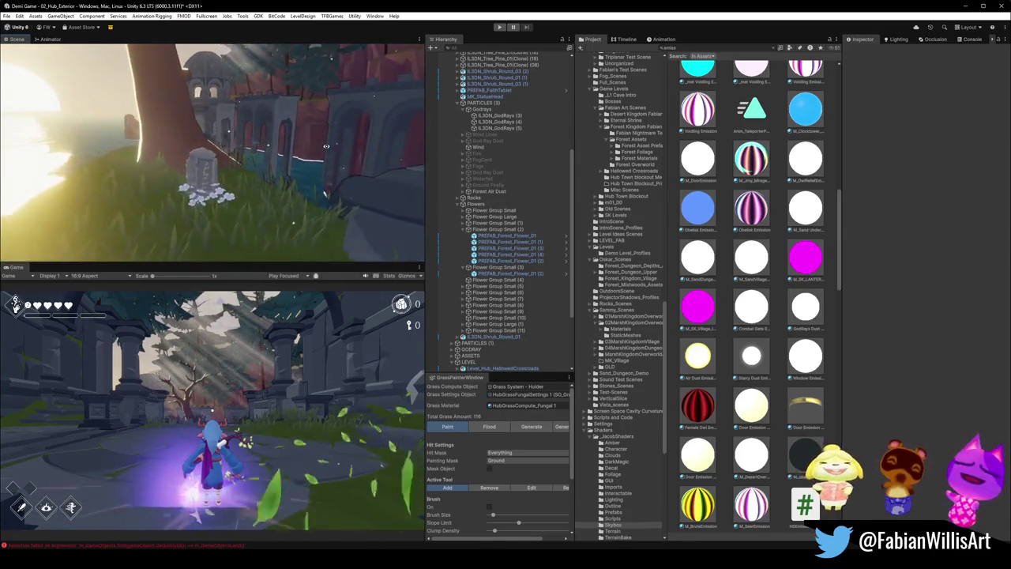
pyautogui.click(325, 146)
pyautogui.press('f')
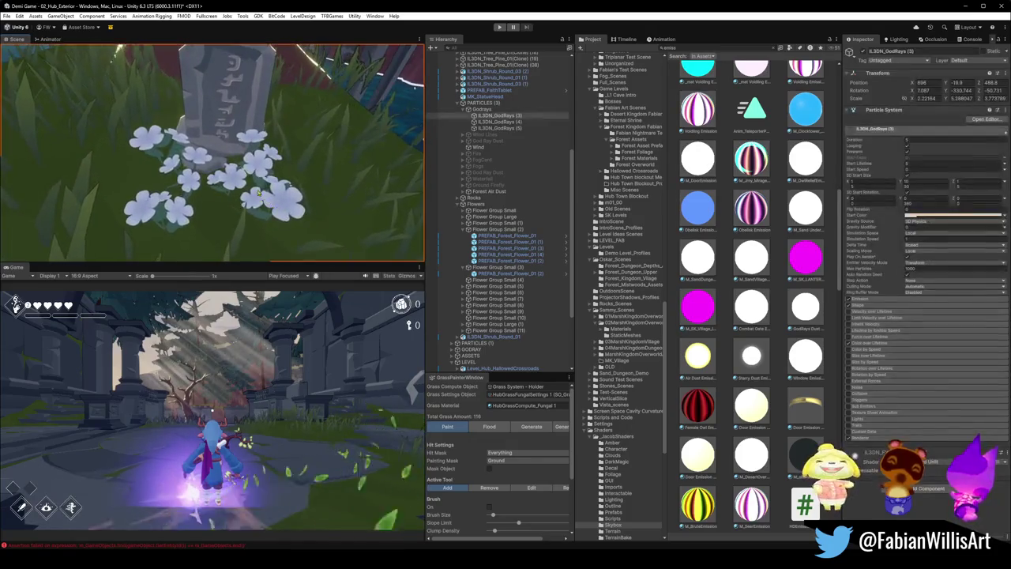
pyautogui.keyDown('shift'); pyautogui.click(278, 207); pyautogui.keyUp('shift')
pyautogui.scroll(5, 177, 171)
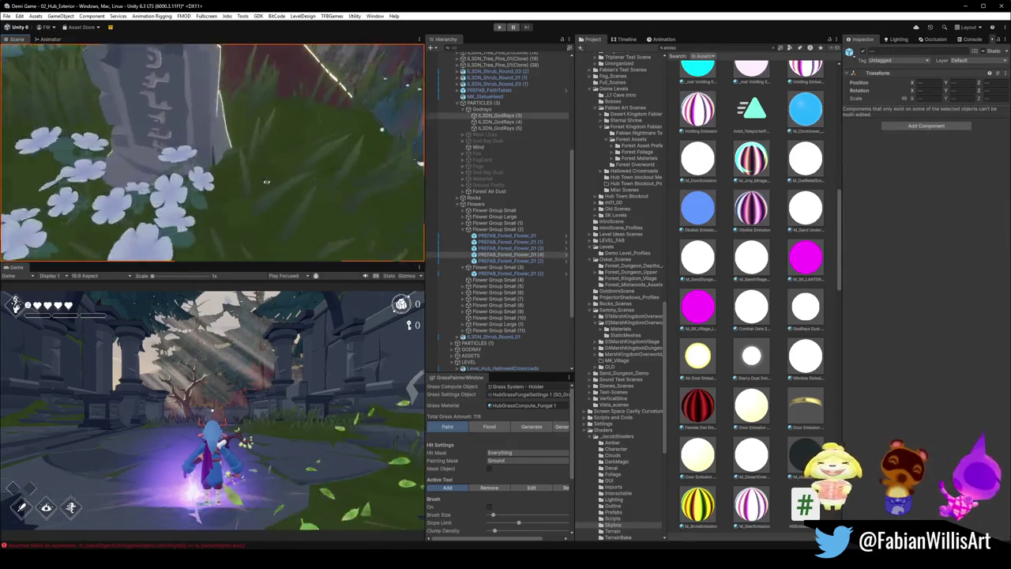
pyautogui.click(178, 171)
pyautogui.press('f')
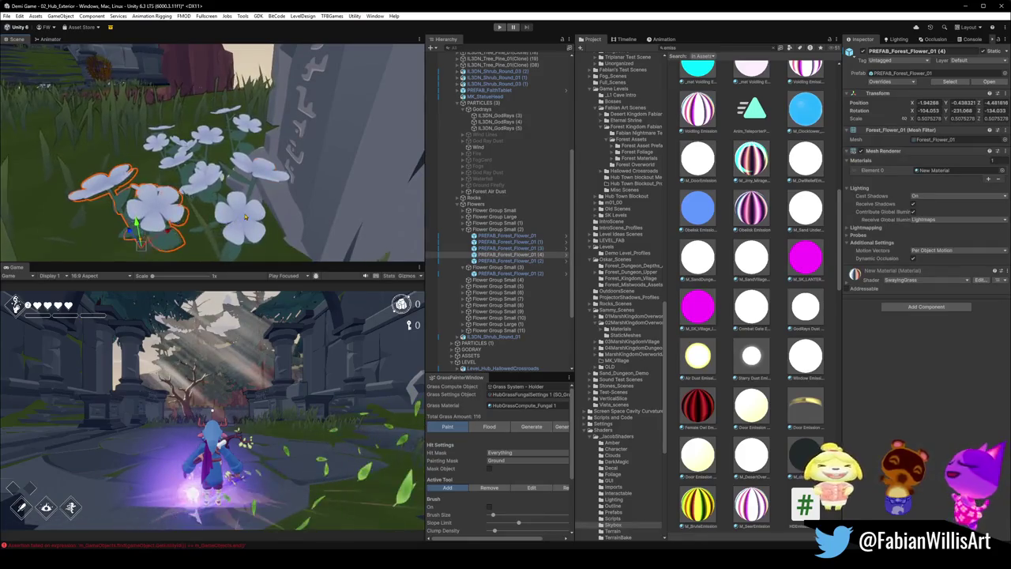
pyautogui.keyDown('shift'); pyautogui.click(245, 217); pyautogui.keyUp('shift')
# - Shift the two selected flowers down and right of the gravestone and review the arrangement
pyautogui.moveTo(184, 162)
pyautogui.mouseDown()
pyautogui.moveTo(207, 214)
pyautogui.moveTo(178, 179)
pyautogui.mouseUp()
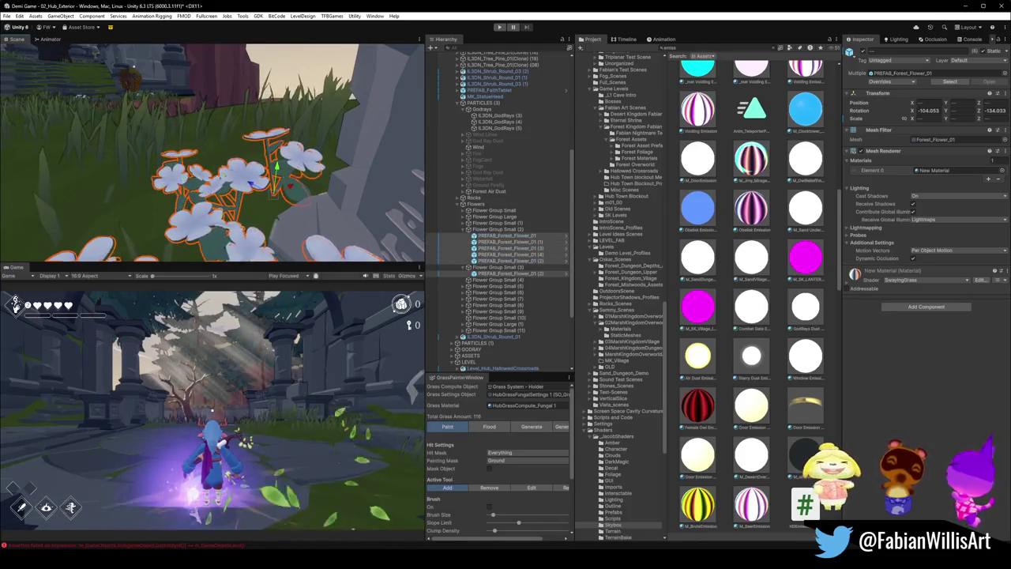
pyautogui.press('f')
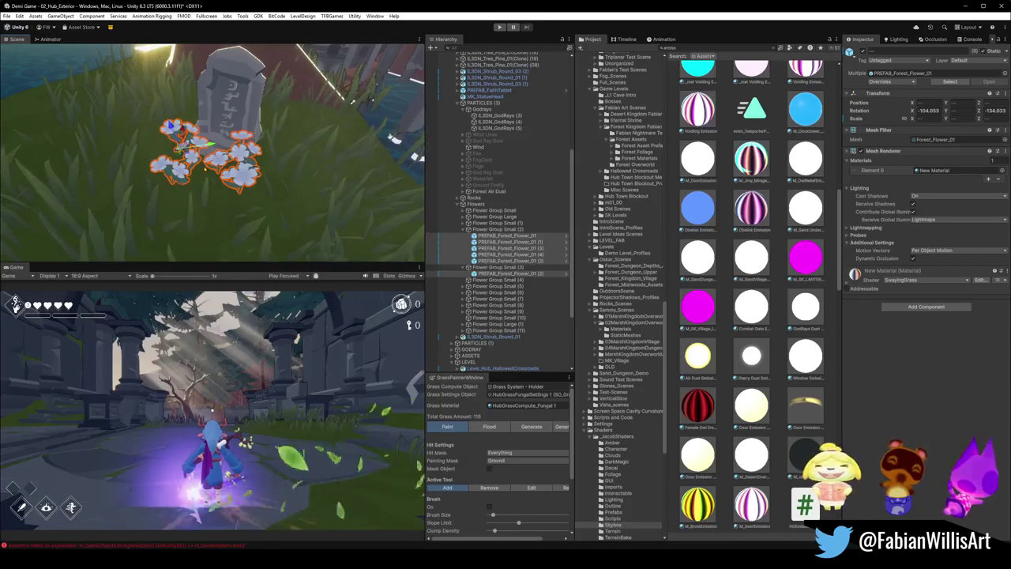
pyautogui.moveTo(204, 138)
pyautogui.mouseDown()
pyautogui.moveTo(201, 158)
pyautogui.moveTo(304, 145)
pyautogui.moveTo(286, 143)
pyautogui.mouseUp()
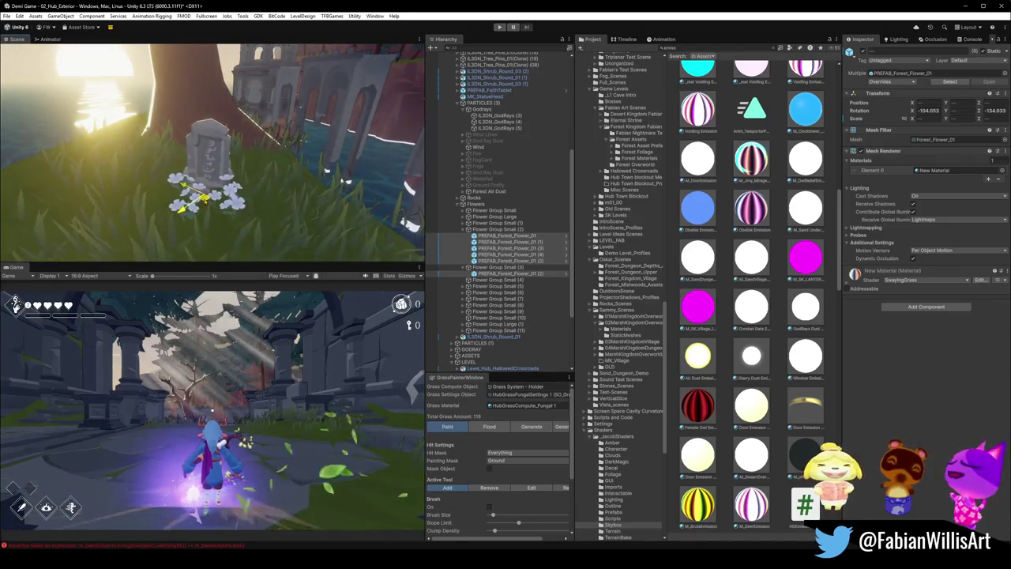
pyautogui.moveTo(257, 217)
pyautogui.mouseDown()
pyautogui.moveTo(315, 189)
pyautogui.moveTo(349, 202)
pyautogui.mouseUp()
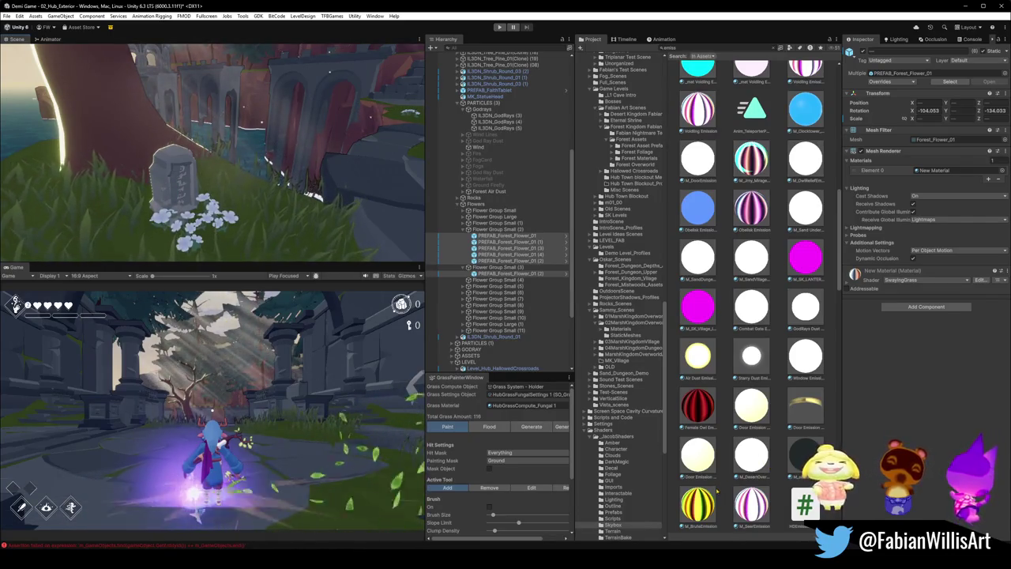
pyautogui.click(716, 488)
pyautogui.moveTo(261, 157)
pyautogui.mouseDown()
pyautogui.moveTo(222, 152)
pyautogui.moveTo(244, 142)
pyautogui.moveTo(237, 203)
pyautogui.mouseUp()
# - Move a Grass(Shadow) tuft along the water edge
pyautogui.click(237, 203)
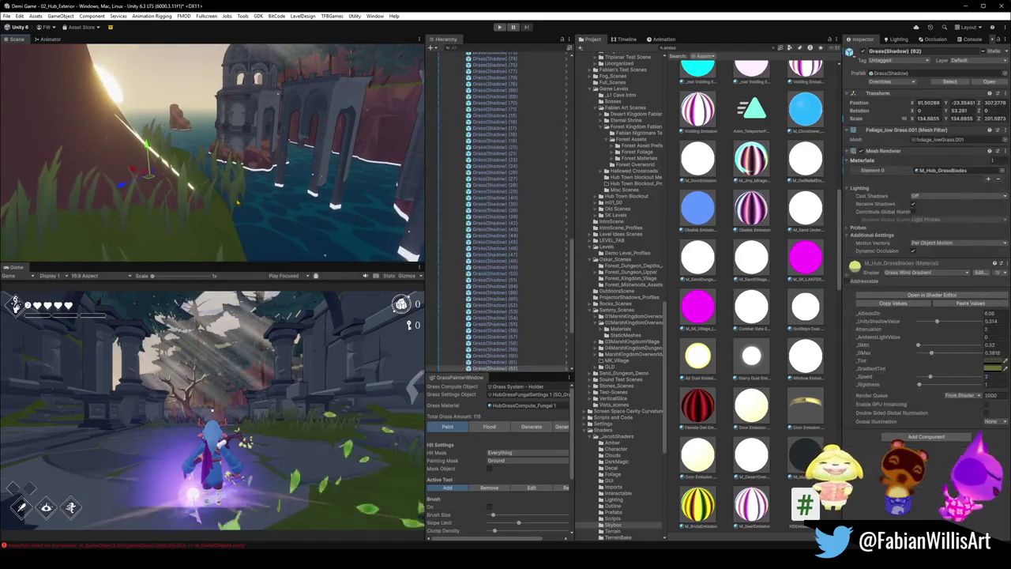
pyautogui.press('f')
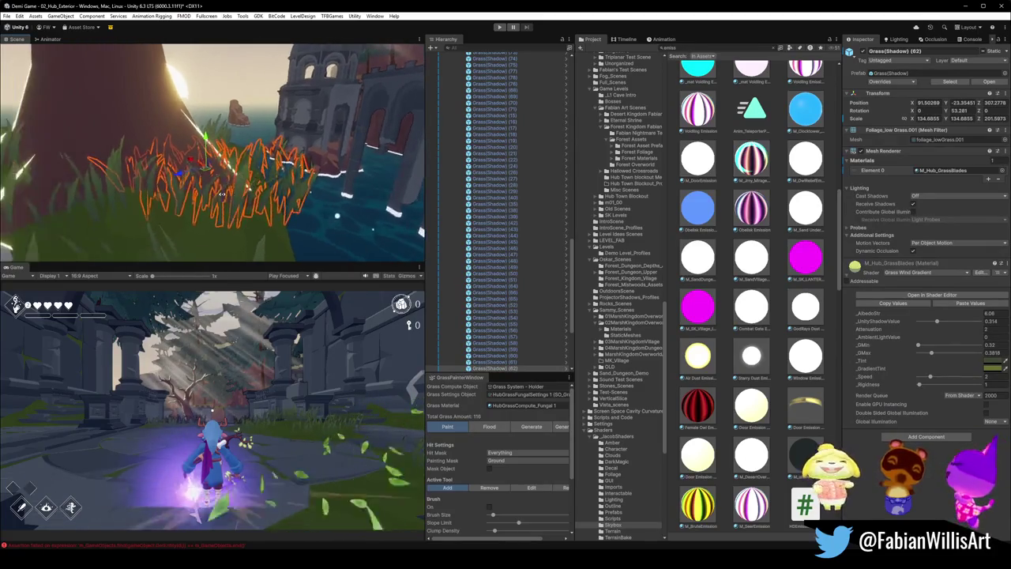
pyautogui.moveTo(201, 168)
pyautogui.mouseDown()
pyautogui.moveTo(166, 154)
pyautogui.moveTo(162, 130)
pyautogui.moveTo(162, 143)
pyautogui.mouseUp()
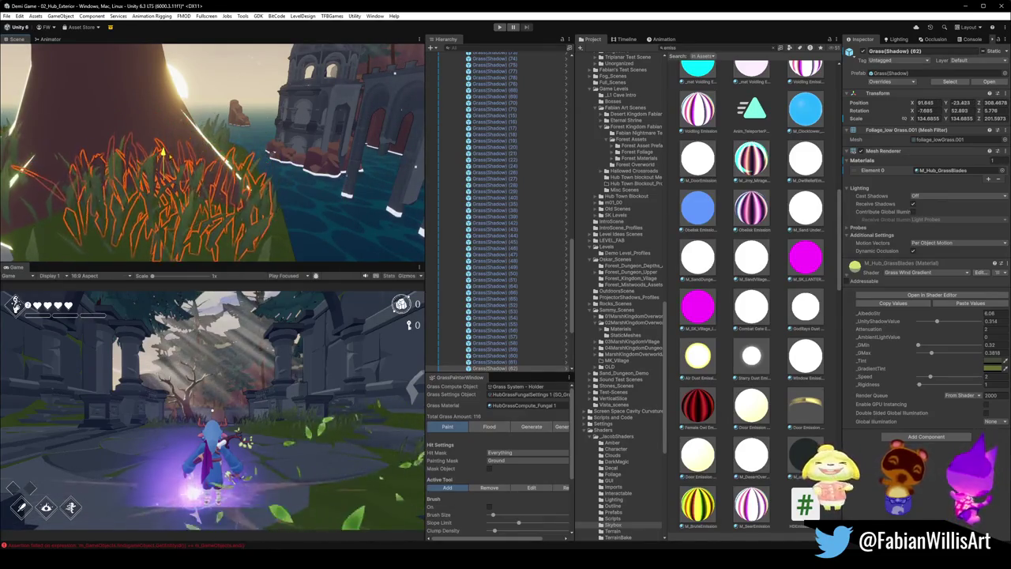
pyautogui.moveTo(237, 158)
pyautogui.mouseDown()
pyautogui.moveTo(366, 183)
pyautogui.moveTo(205, 208)
pyautogui.mouseUp()
# - Check another grass tuft at the cliff edge and look toward the cliff and tree
pyautogui.click(279, 162)
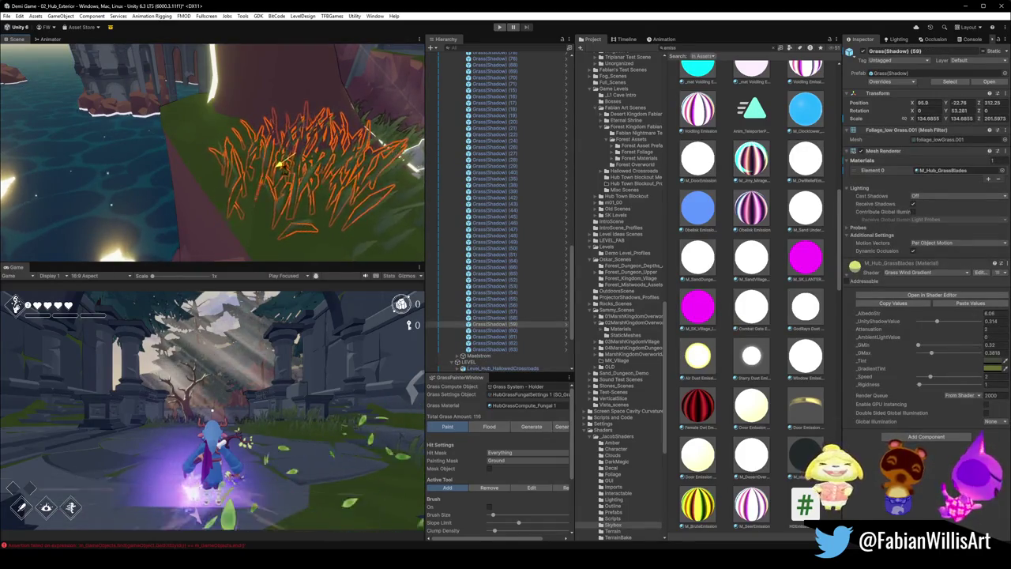
pyautogui.click(285, 160)
pyautogui.moveTo(284, 160)
pyautogui.mouseDown()
pyautogui.moveTo(321, 154)
pyautogui.moveTo(304, 154)
pyautogui.moveTo(385, 170)
pyautogui.moveTo(384, 154)
pyautogui.moveTo(292, 154)
pyautogui.moveTo(316, 207)
pyautogui.moveTo(398, 199)
pyautogui.mouseUp()
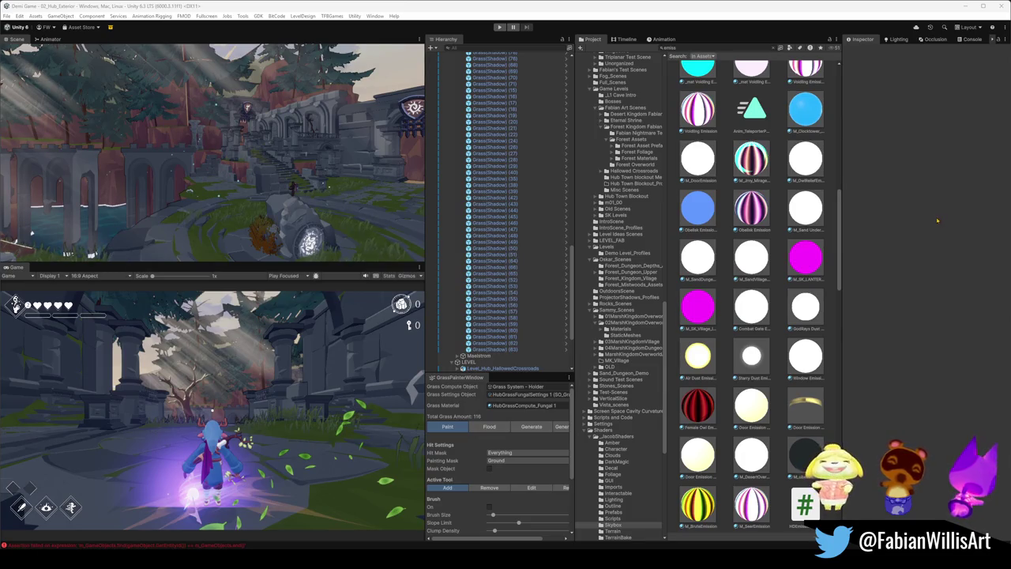
pyautogui.press('super')
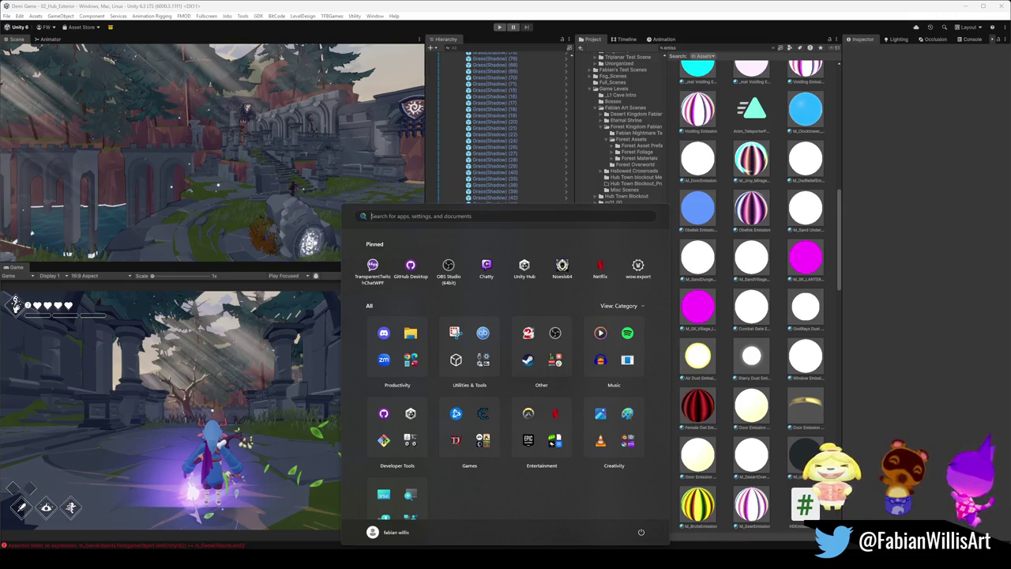
# - Search the Start menu for 'steam' and launch Steam
pyautogui.press('Escape')
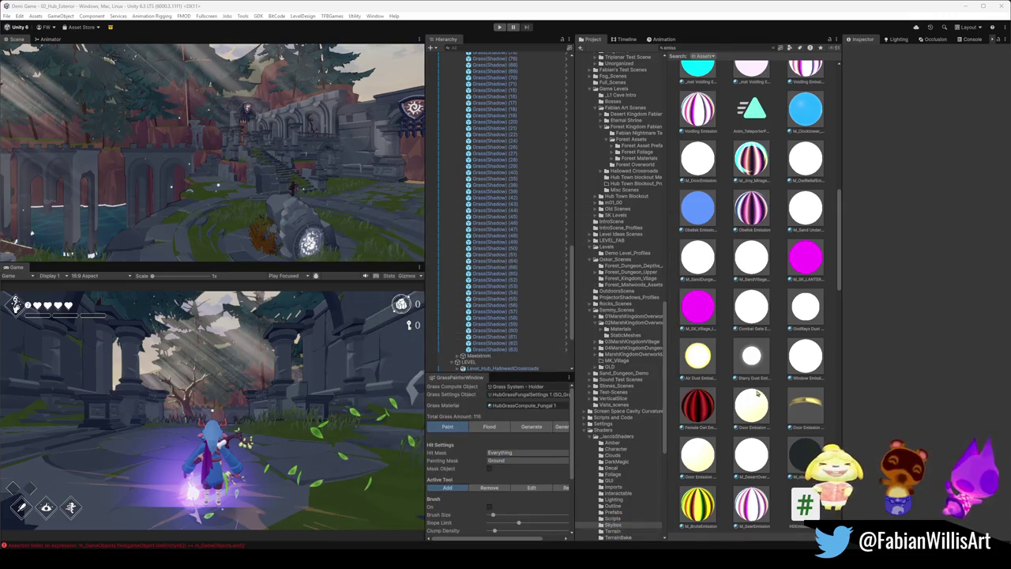
pyautogui.press('super')
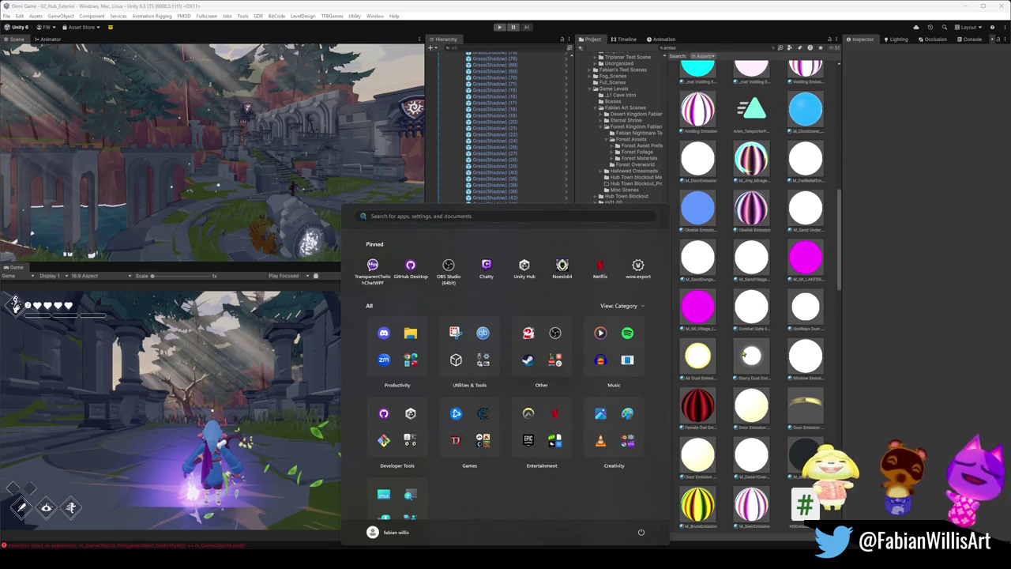
pyautogui.write('steam')
pyautogui.press('Return')
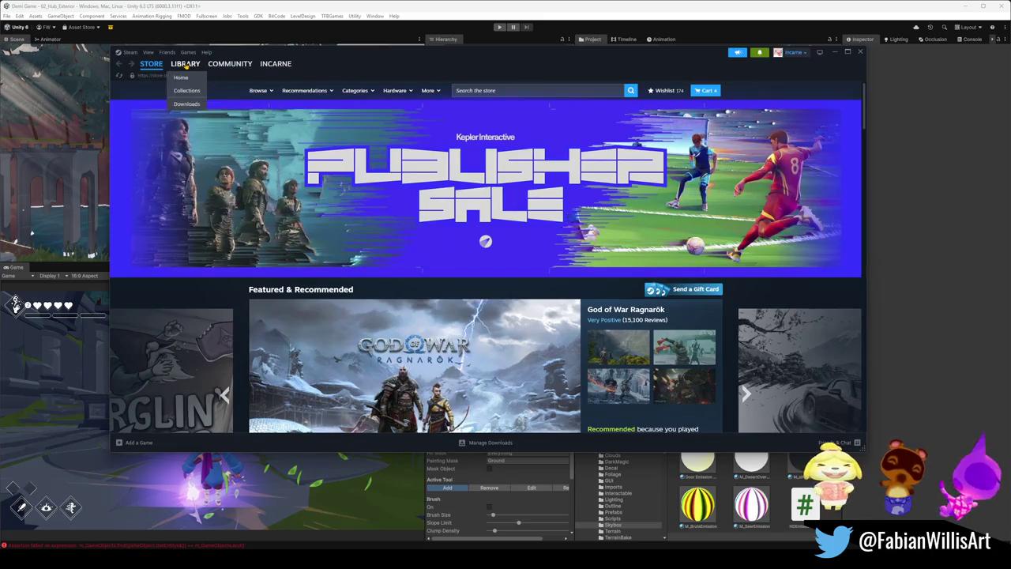
# - Launch DragonSword : Awakening Demo from the Steam library
pyautogui.click(185, 64)
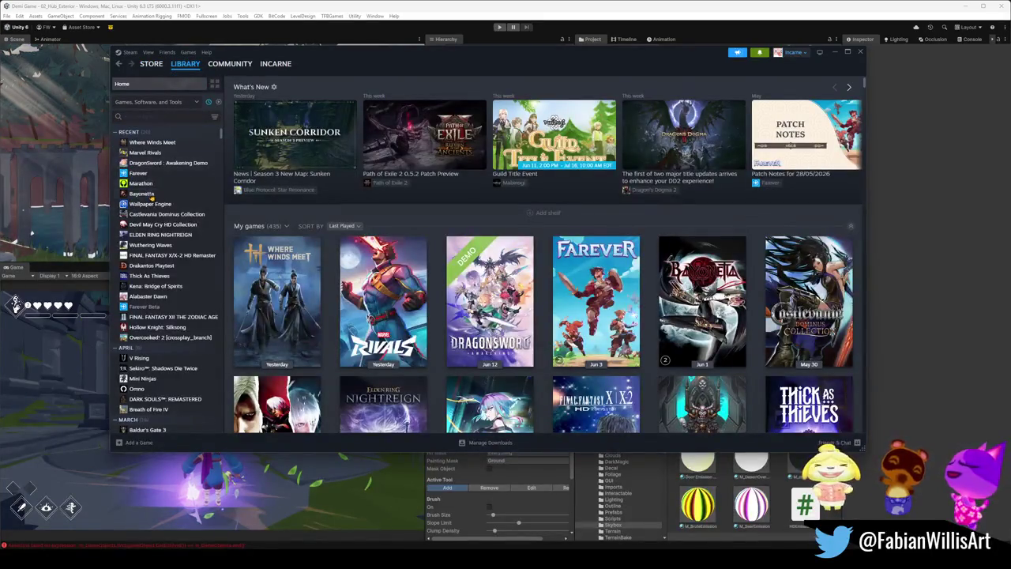
pyautogui.click(161, 163)
pyautogui.click(260, 216)
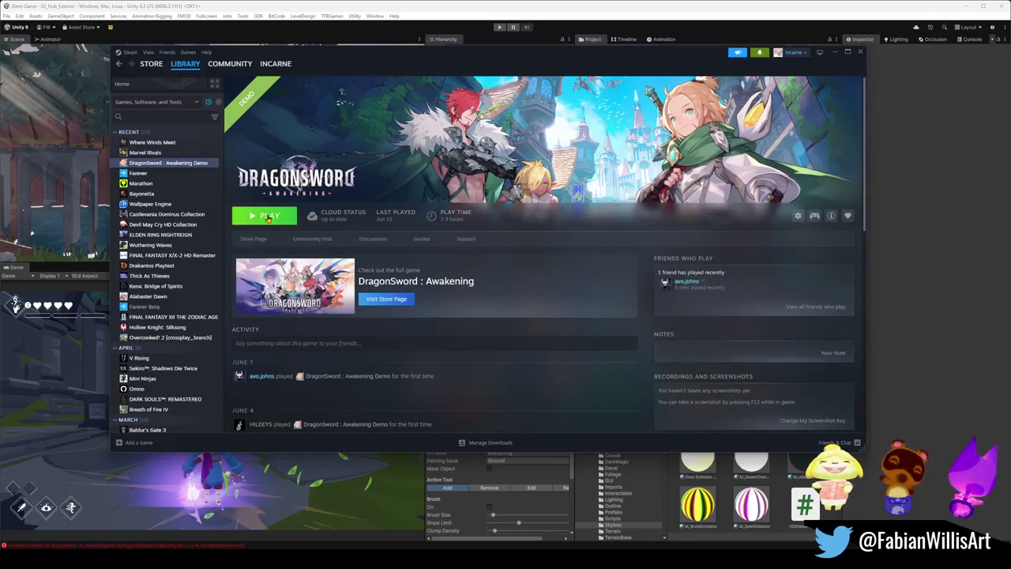
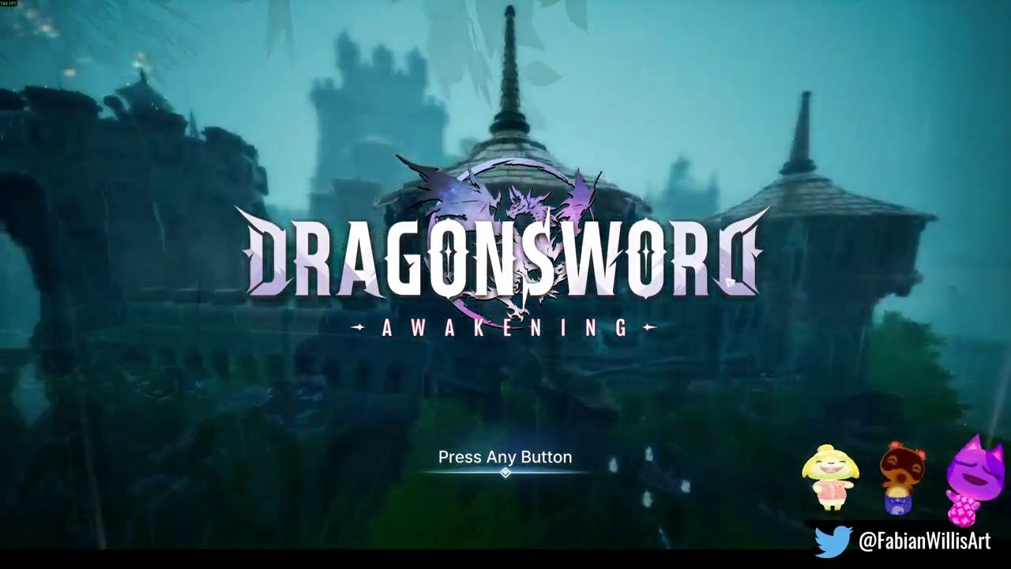
# - Pass the title screen, check the Sound volume settings (Background Music 79), and continue the saved game
pyautogui.press('Return')
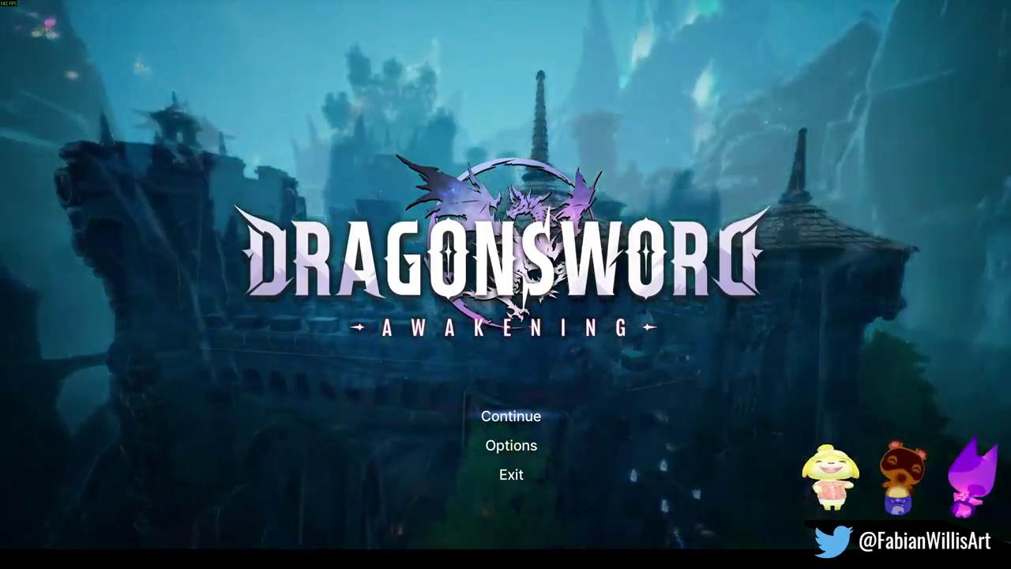
pyautogui.click(498, 456)
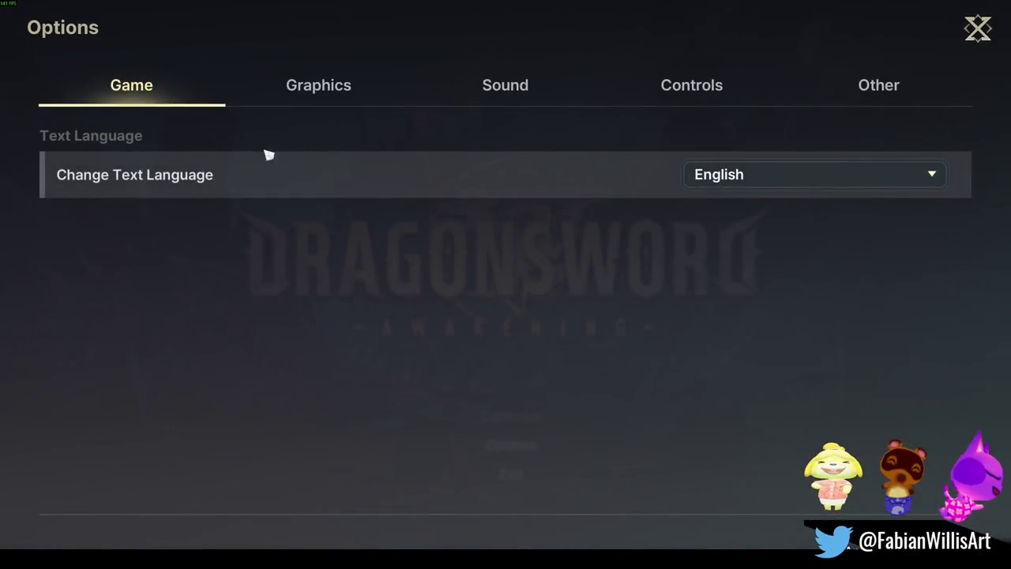
pyautogui.click(541, 90)
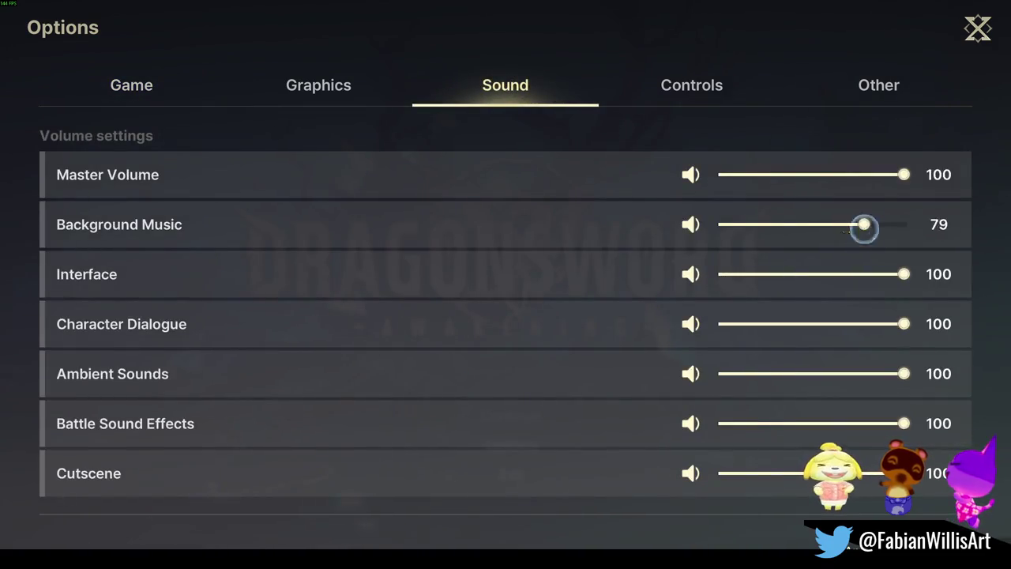
pyautogui.press('Escape')
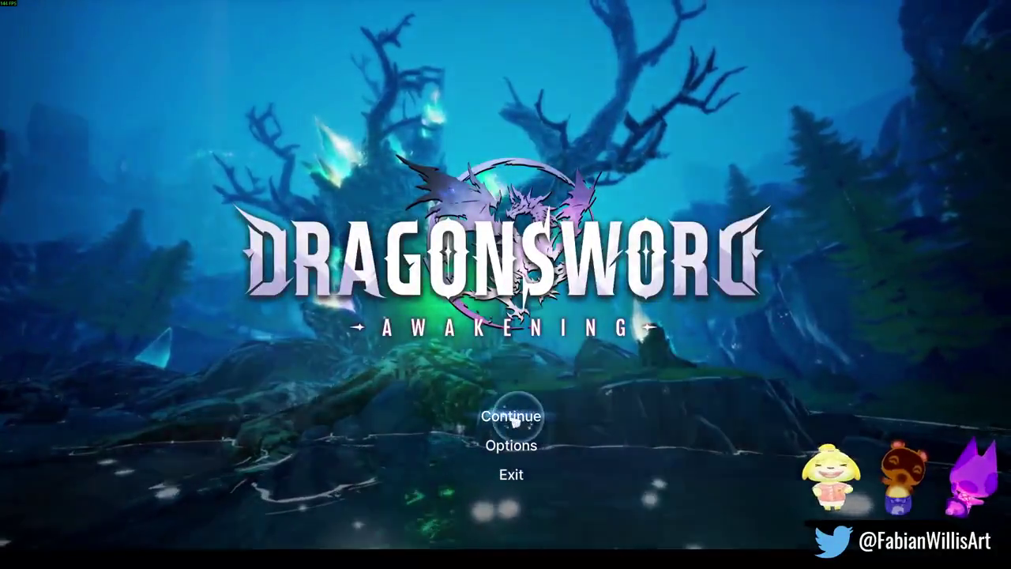
pyautogui.click(483, 417)
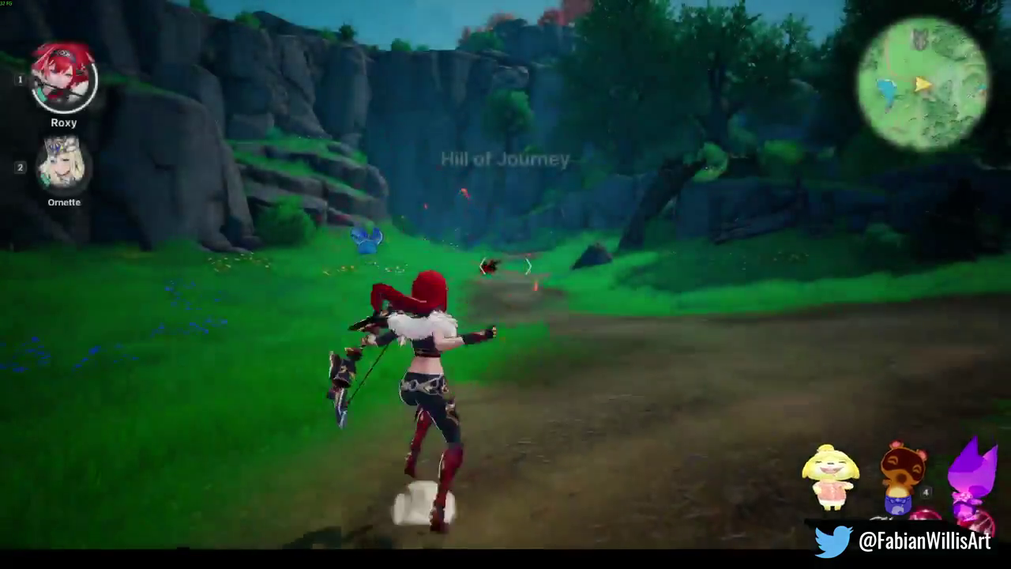
# - Teleport from the world map to the Statue of Organa in Orbis Royal Castle
pyautogui.press('a')
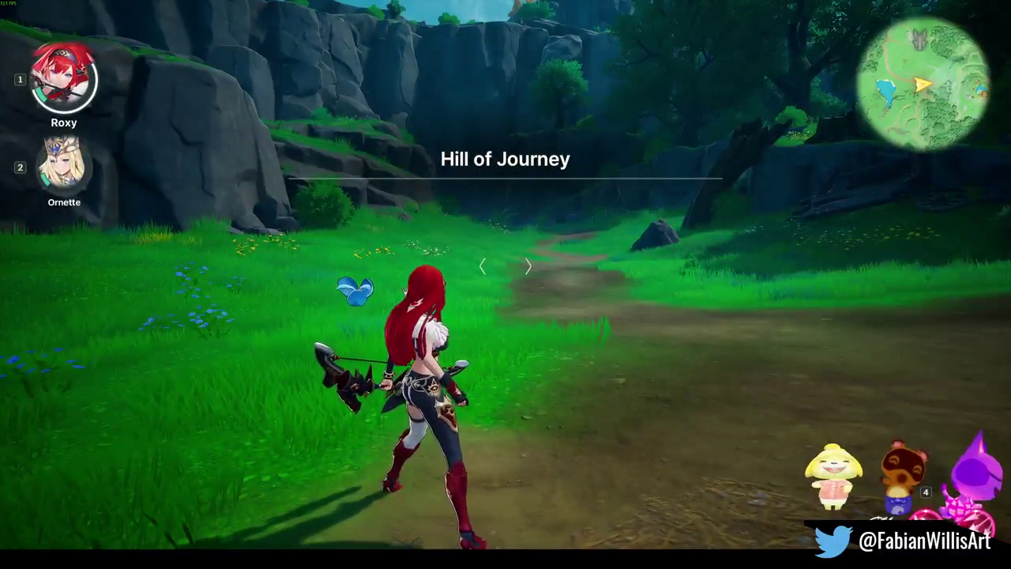
pyautogui.press('m')
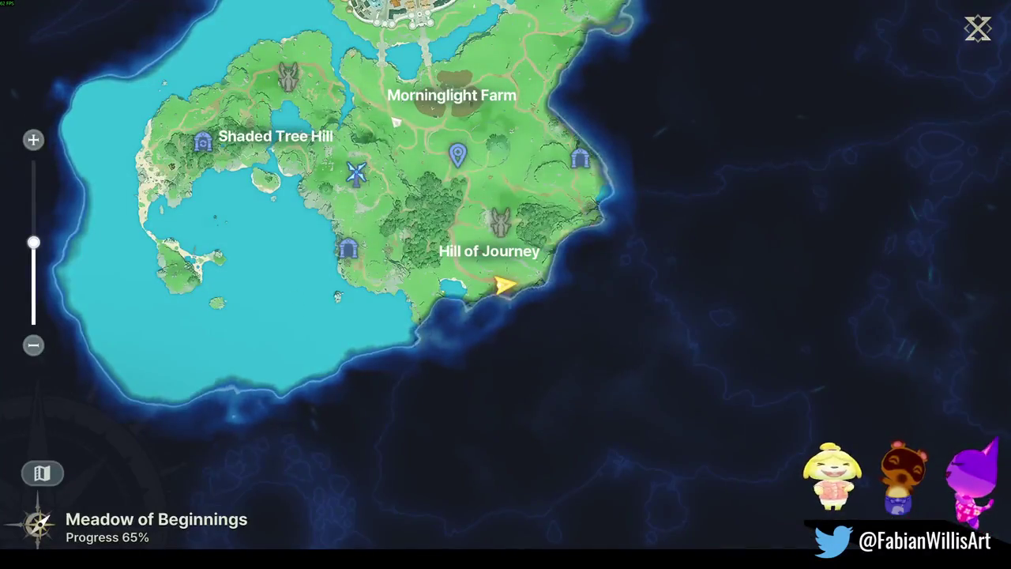
pyautogui.moveTo(395, 122); pyautogui.dragTo(438, 394)
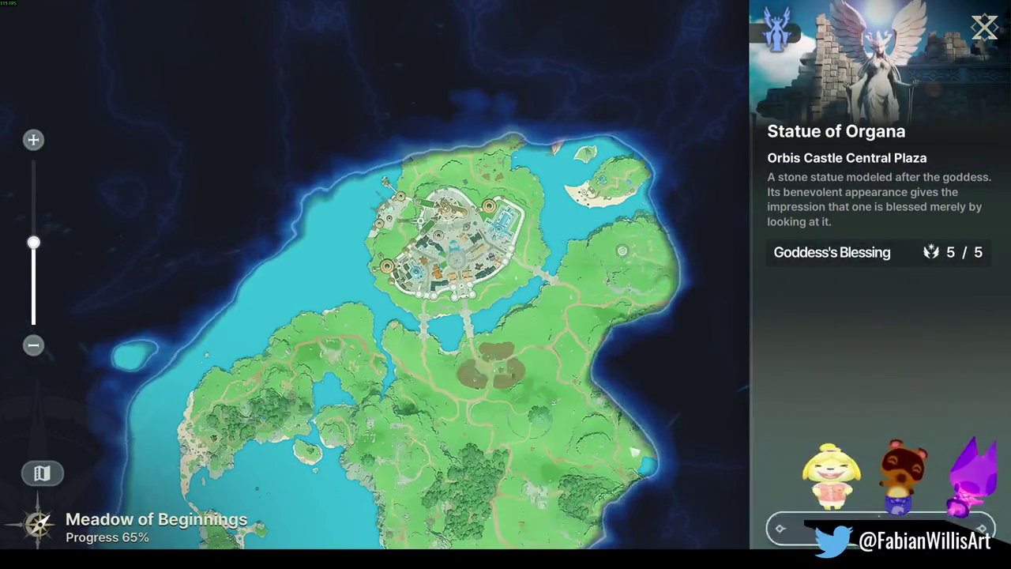
pyautogui.click(881, 527)
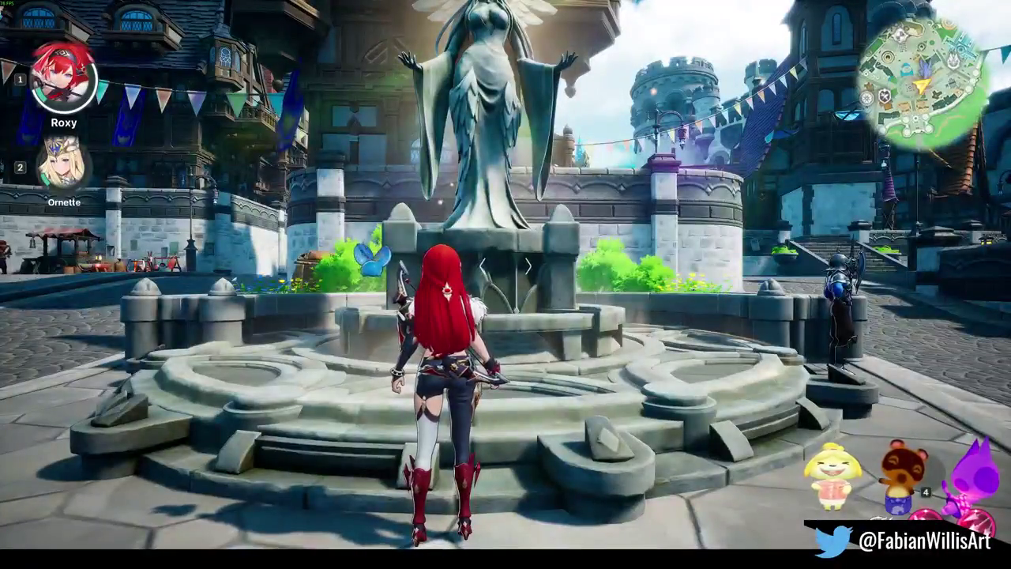
# - Receive the Goddess's Blessing at the statue to restore the party's strength
pyautogui.press('w')
pyautogui.press('f')
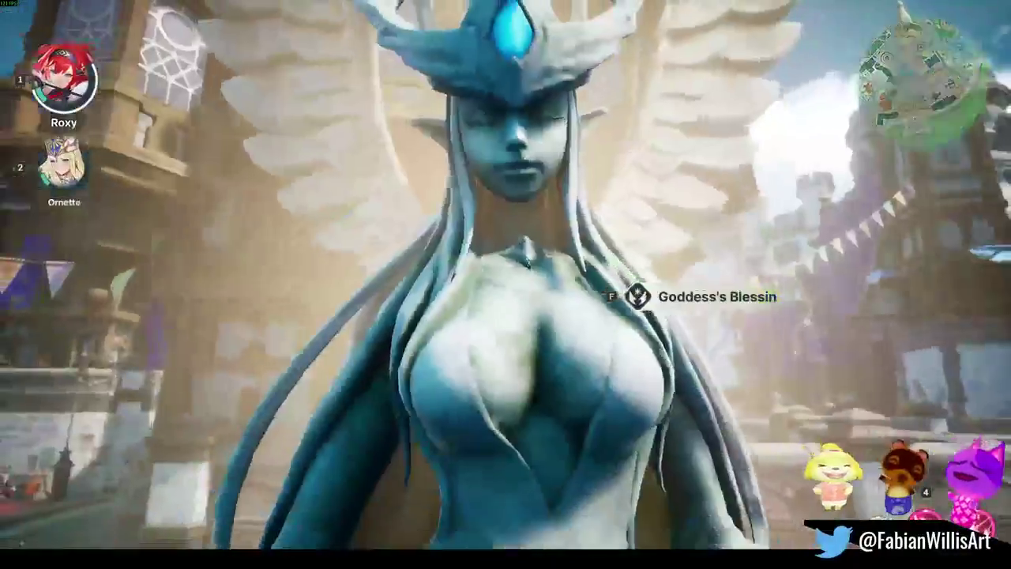
pyautogui.press('f')
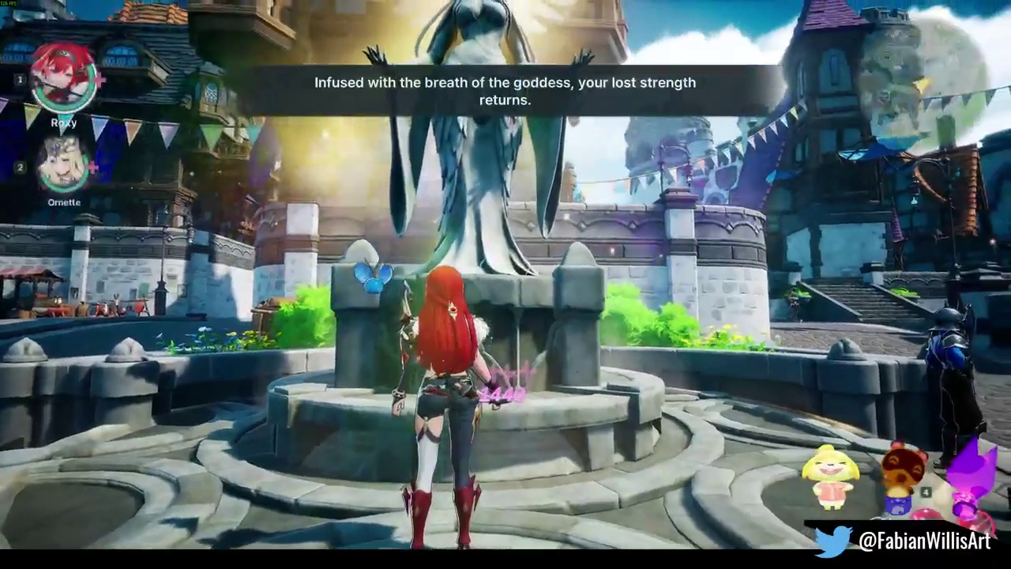
# - Fast-travel to the Dragon Worshiper Ruins at Shaded Tree Hill
pyautogui.press('m')
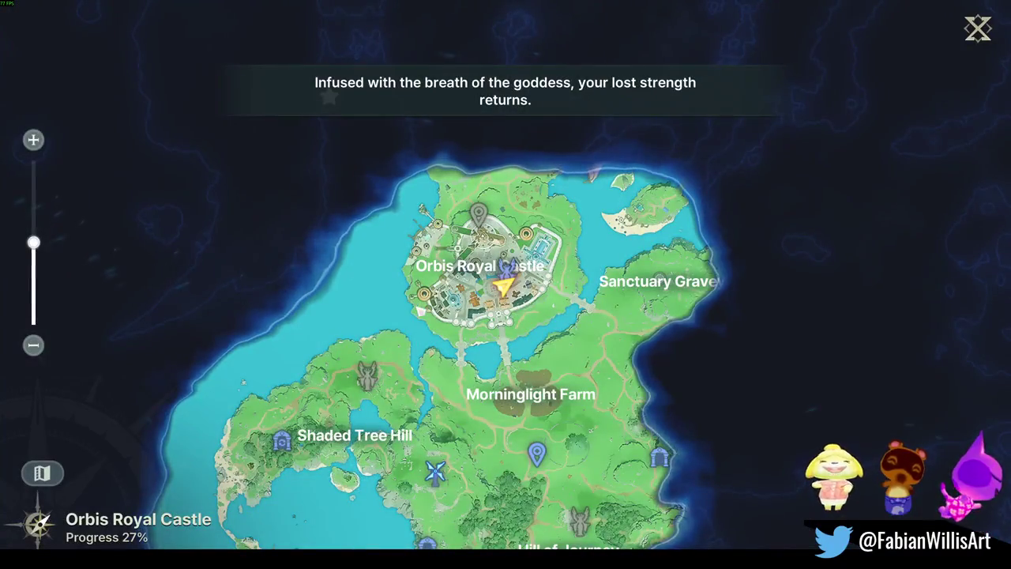
pyautogui.moveTo(506, 316)
pyautogui.mouseDown()
pyautogui.moveTo(552, 162)
pyautogui.moveTo(583, 164)
pyautogui.mouseUp()
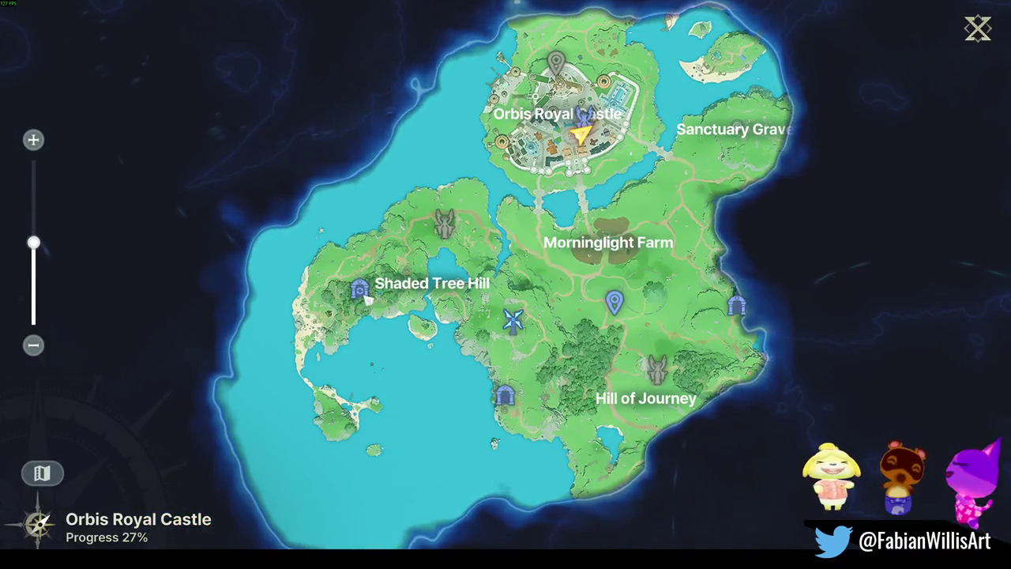
pyautogui.click(360, 289)
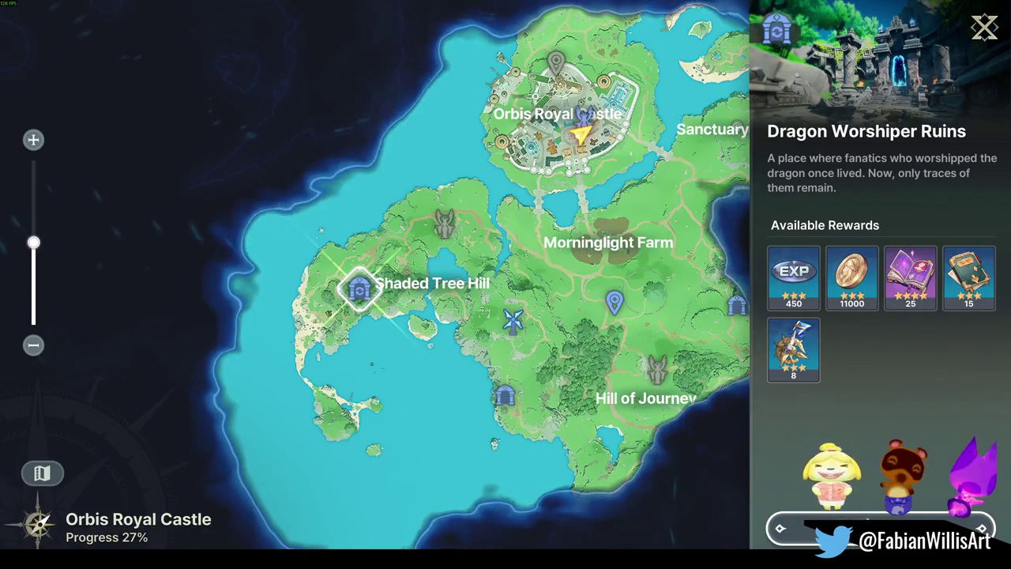
pyautogui.click(881, 528)
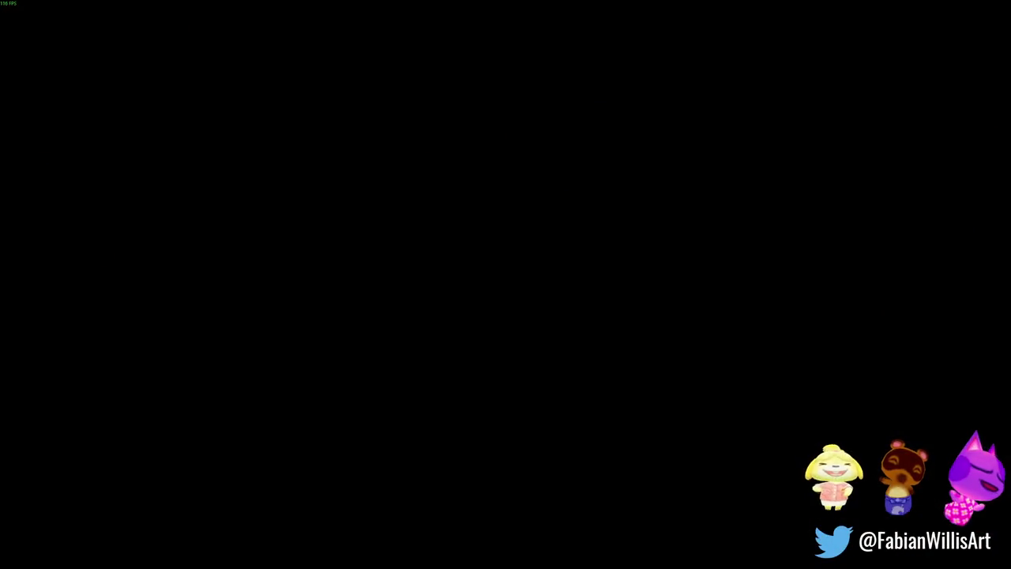
# - Enter the ruins portal and start the Hard (II) challenge with team 4, Roxy and Ornette
pyautogui.press('w')
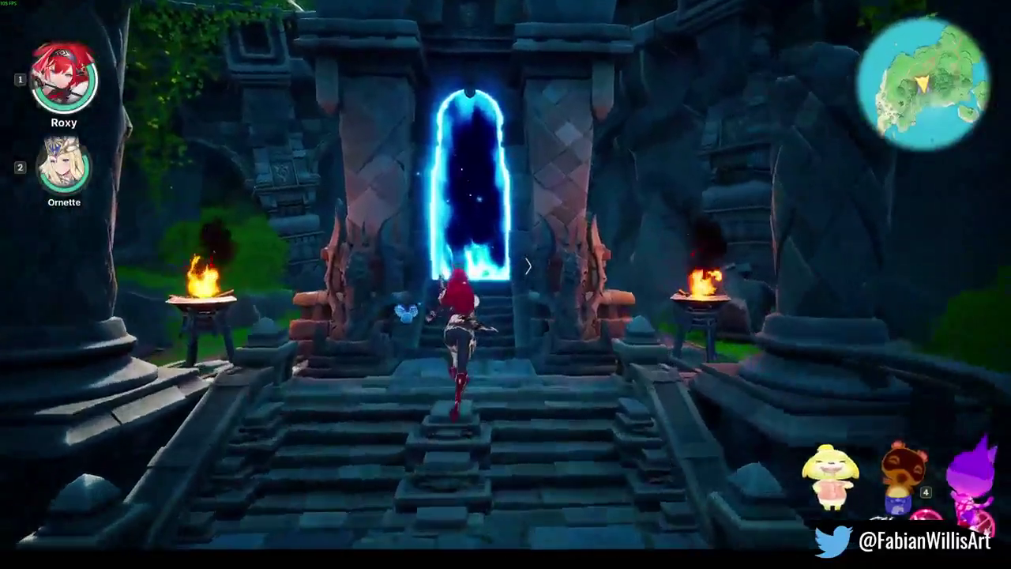
pyautogui.press('f')
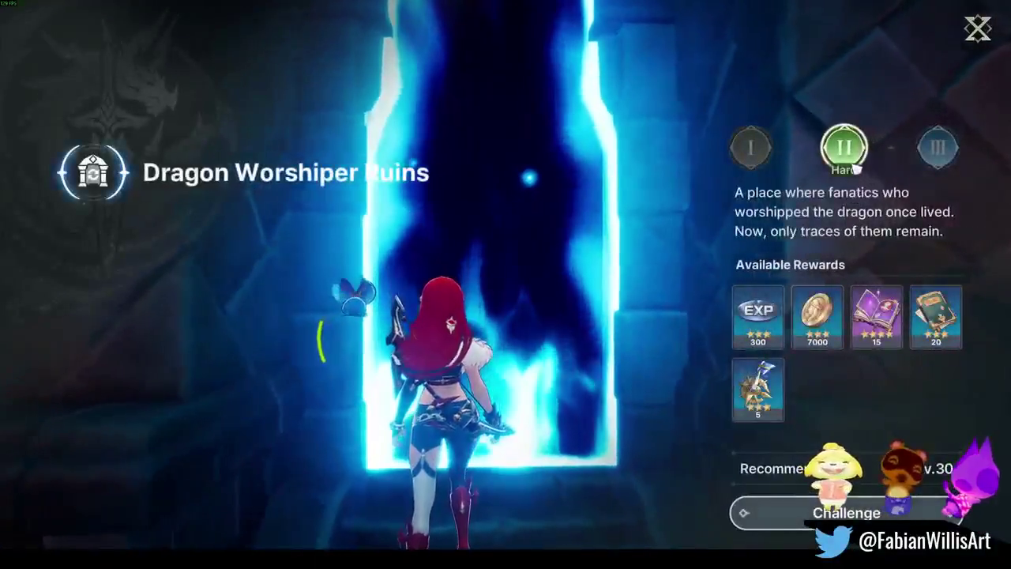
pyautogui.press('Return')
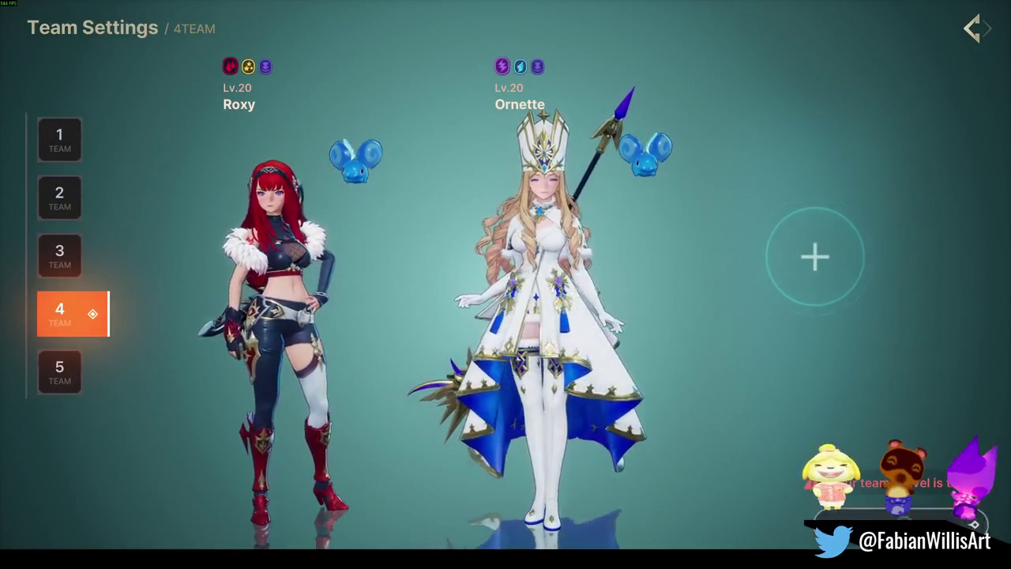
pyautogui.press('Return')
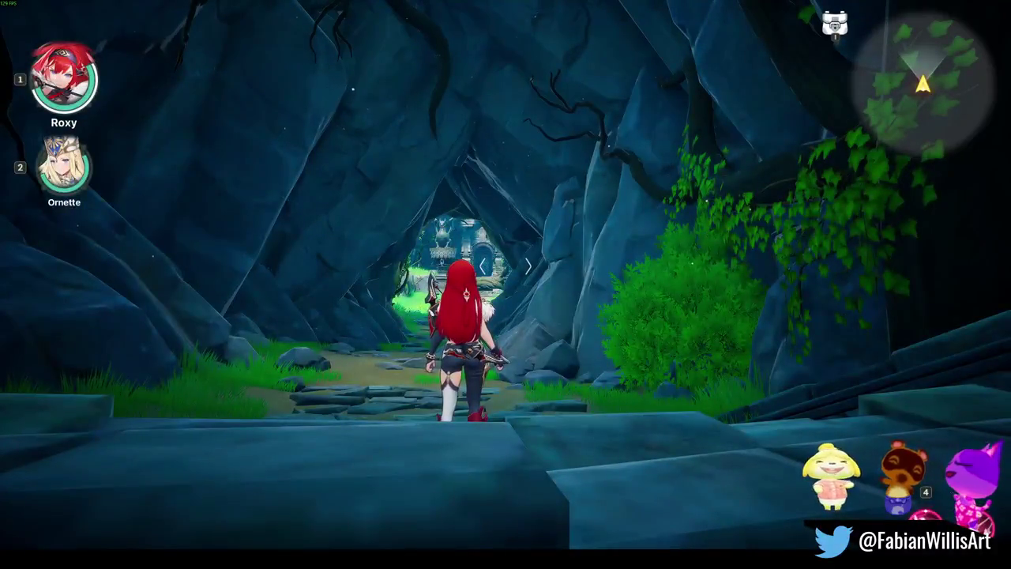
# - Run and dash Roxy through the cave tunnel toward the Lv.30 goblins at the campfire
pyautogui.press('w')
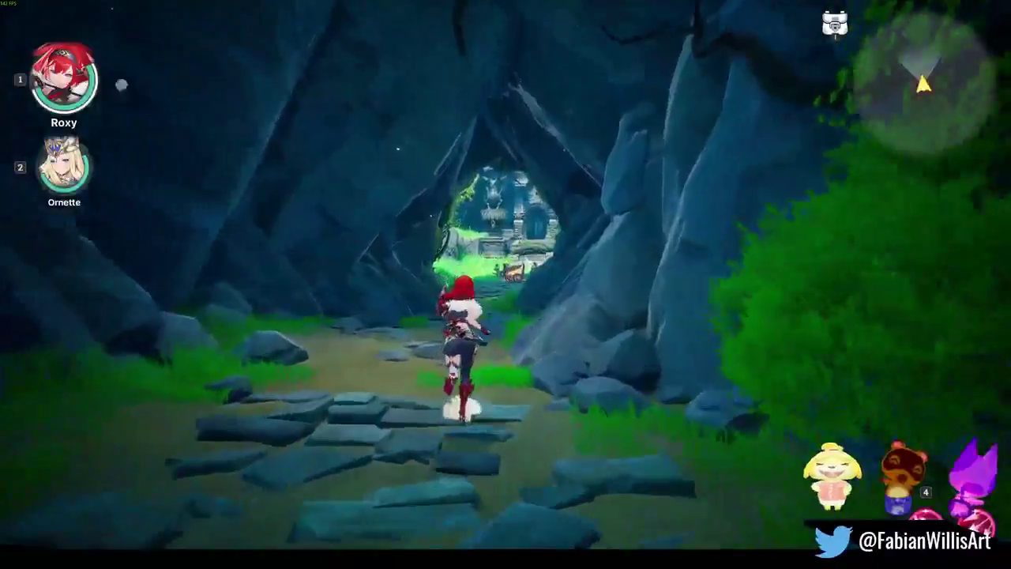
pyautogui.press('shift')
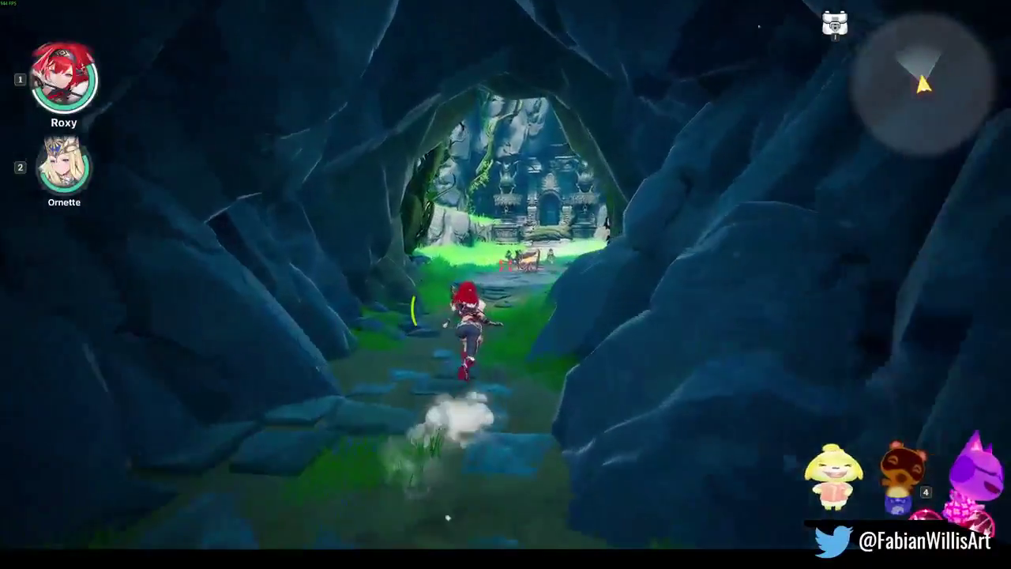
pyautogui.press('w')
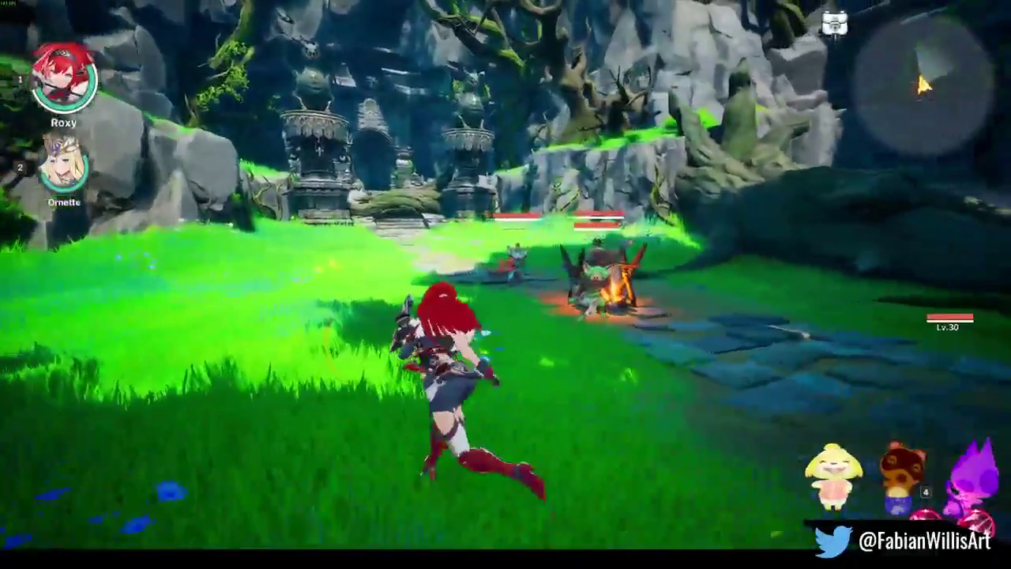
# - Attack the campfire goblins with Roxy's slash combo and big red slash skill
pyautogui.press('e')
pyautogui.press('q')
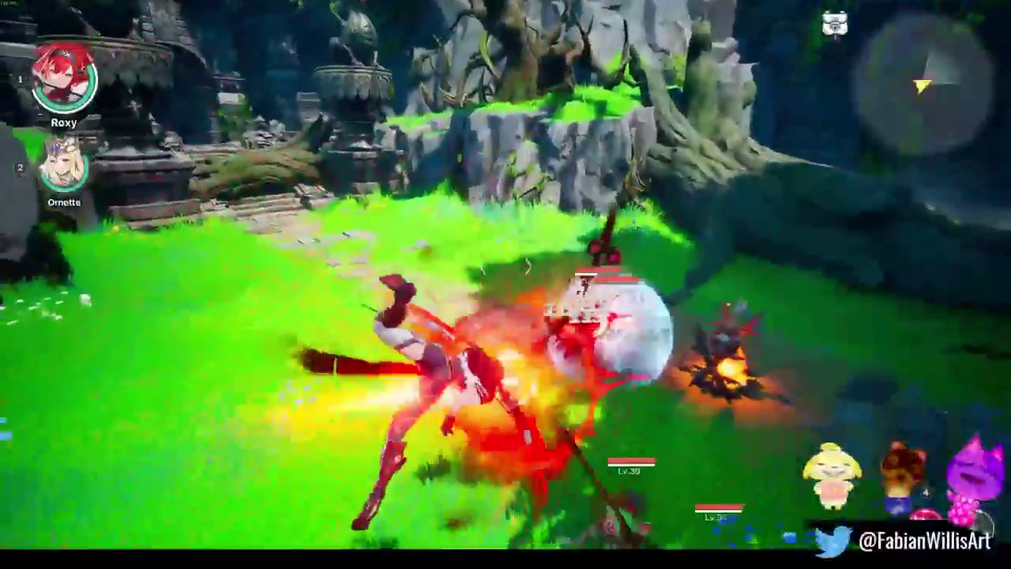
pyautogui.press('r')
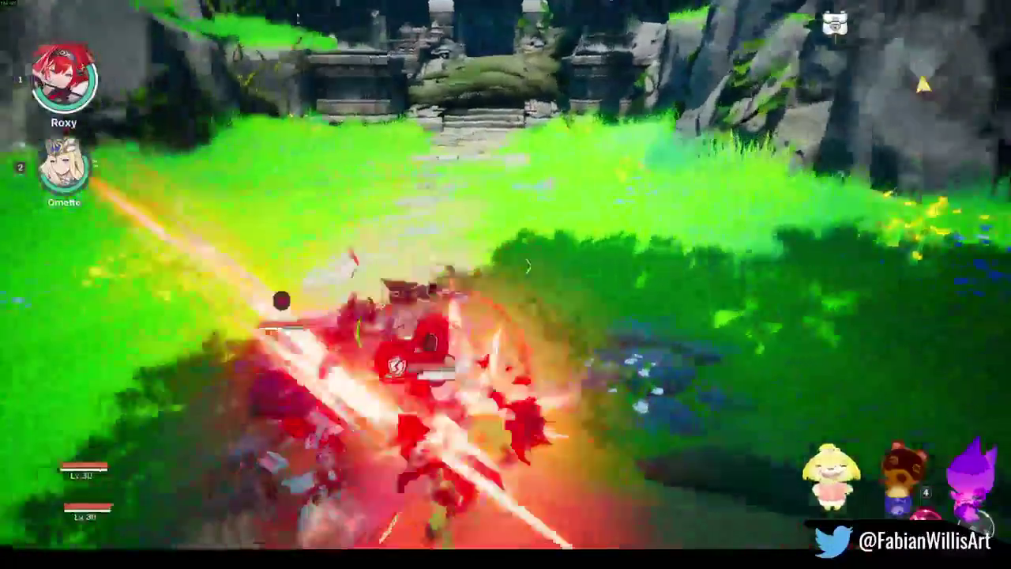
# - Swap to Ornette for lightning bursts, back to Roxy, then trigger the Tag Combo
pyautogui.press('2')
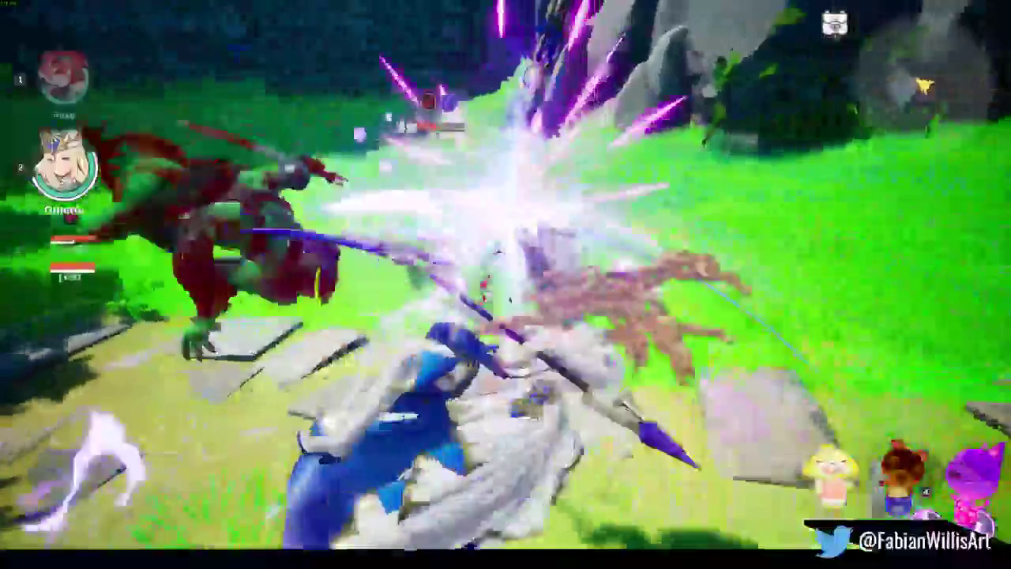
pyautogui.press('e')
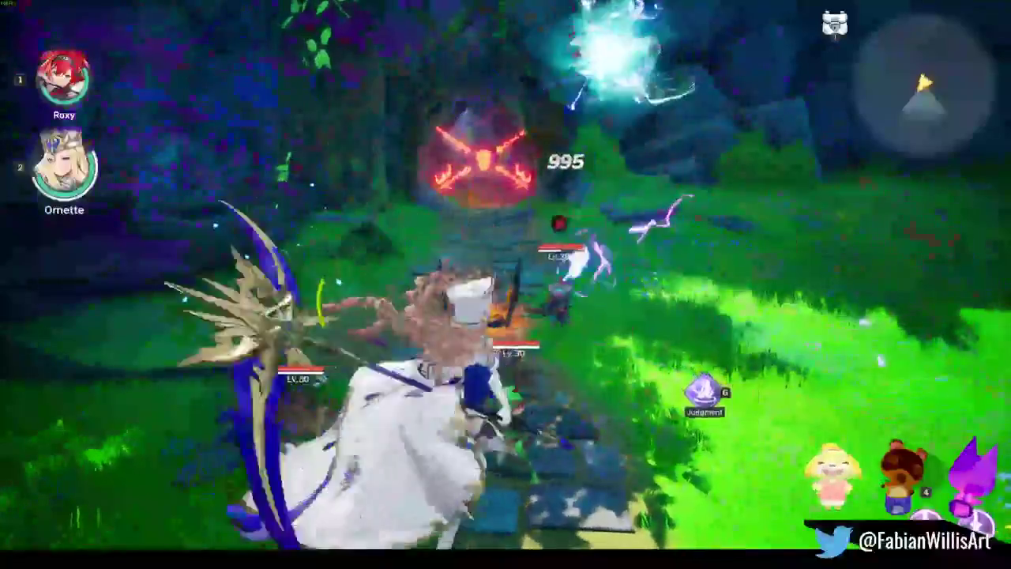
pyautogui.press('q')
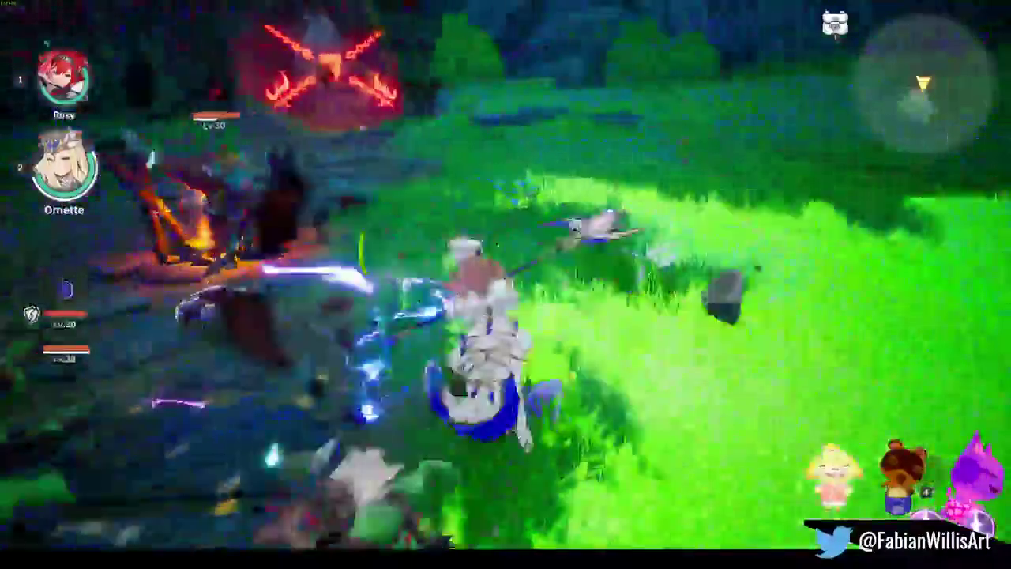
pyautogui.press('e')
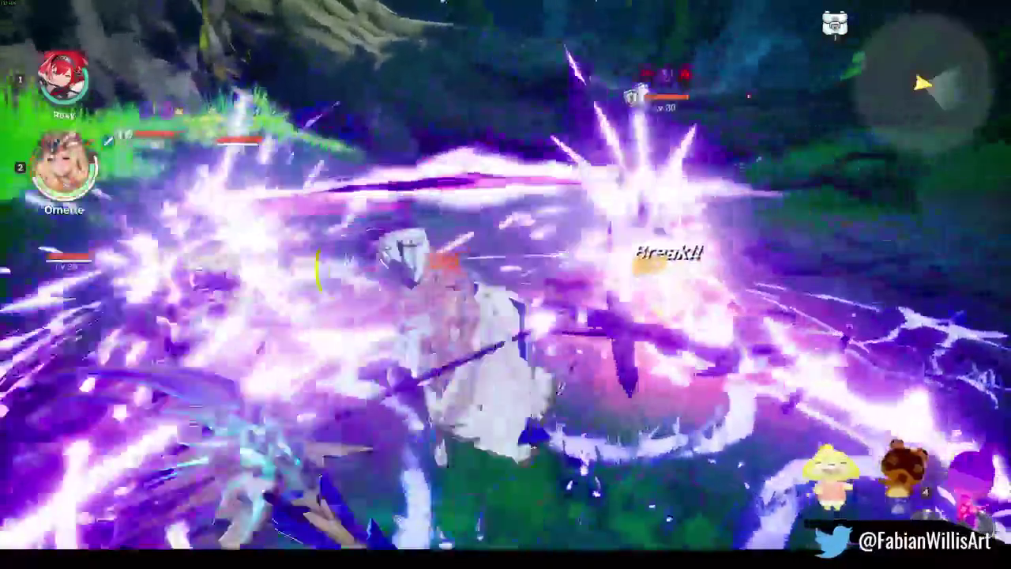
pyautogui.press('1')
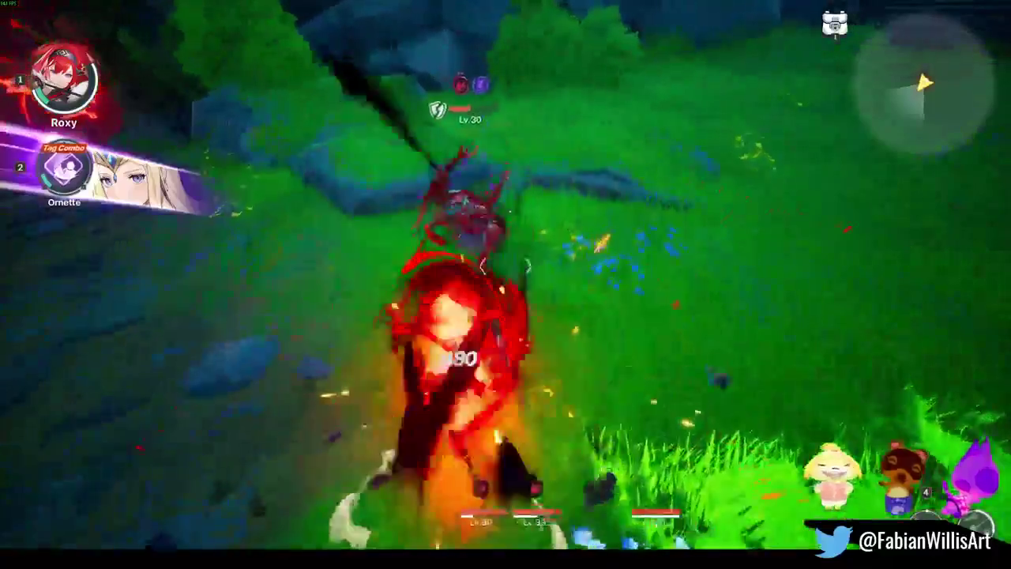
pyautogui.press('2')
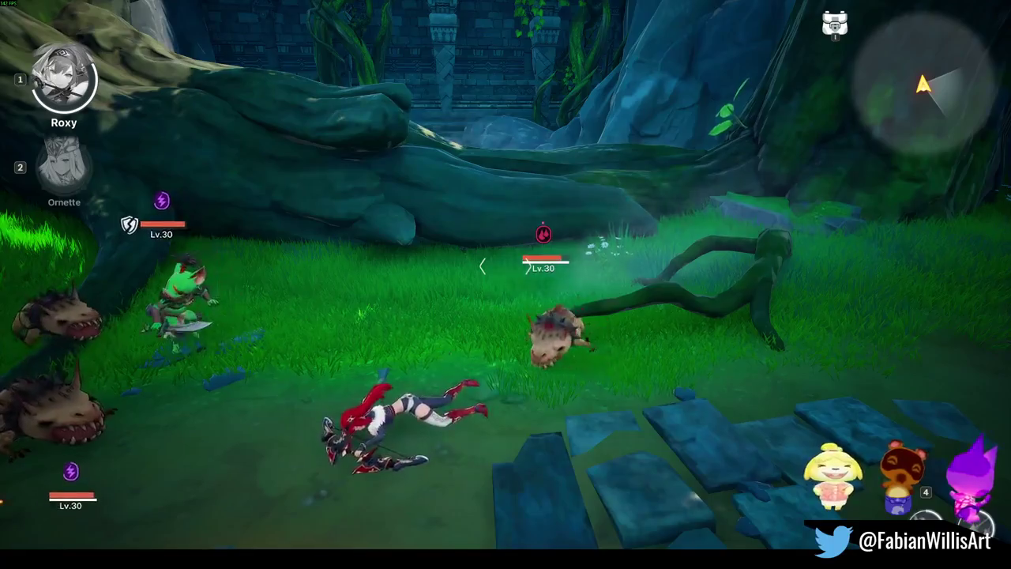
# - Exit the Challenge Failed screen so the level reloads at the cave entrance
pyautogui.click(621, 497)
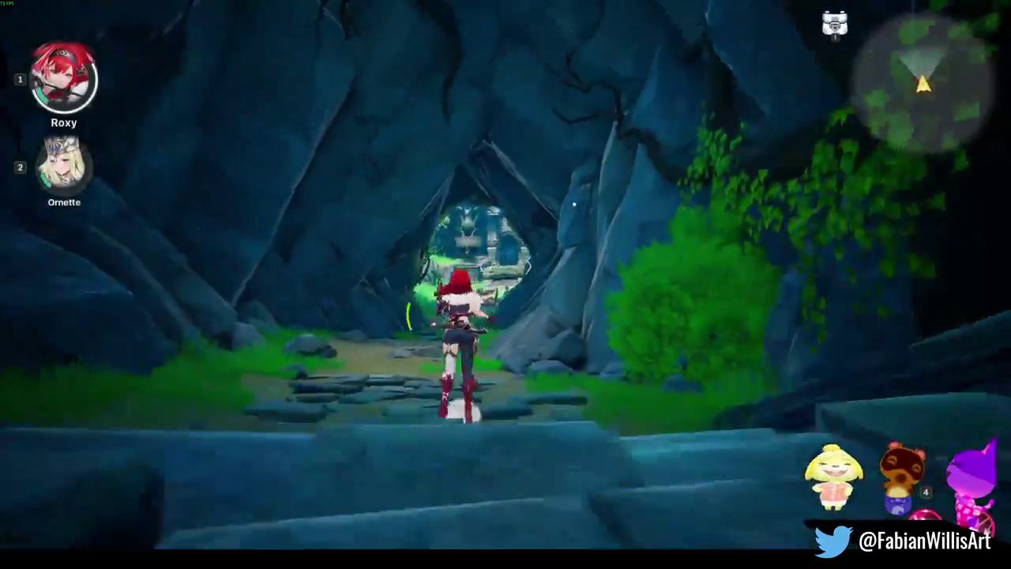
# - Run back through the cave as Roxy into the campfire clearing with the Lv.30 goblins
pyautogui.press('w')
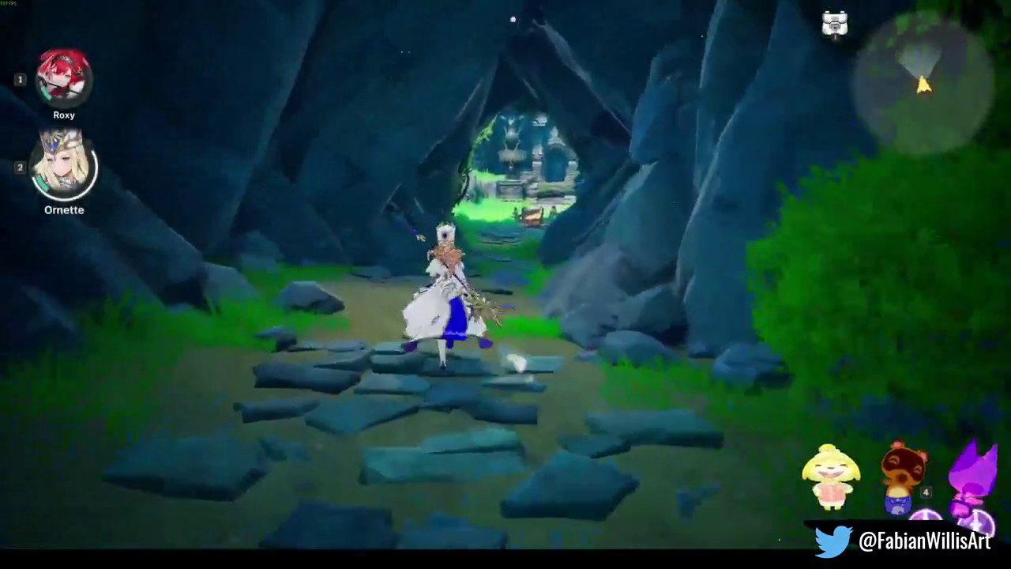
pyautogui.press('1')
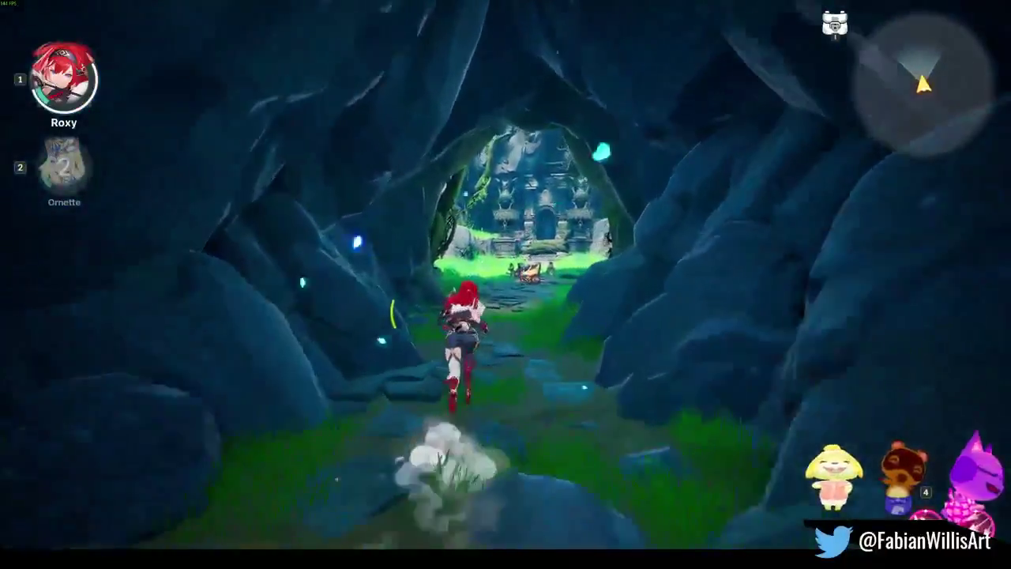
pyautogui.press('w')
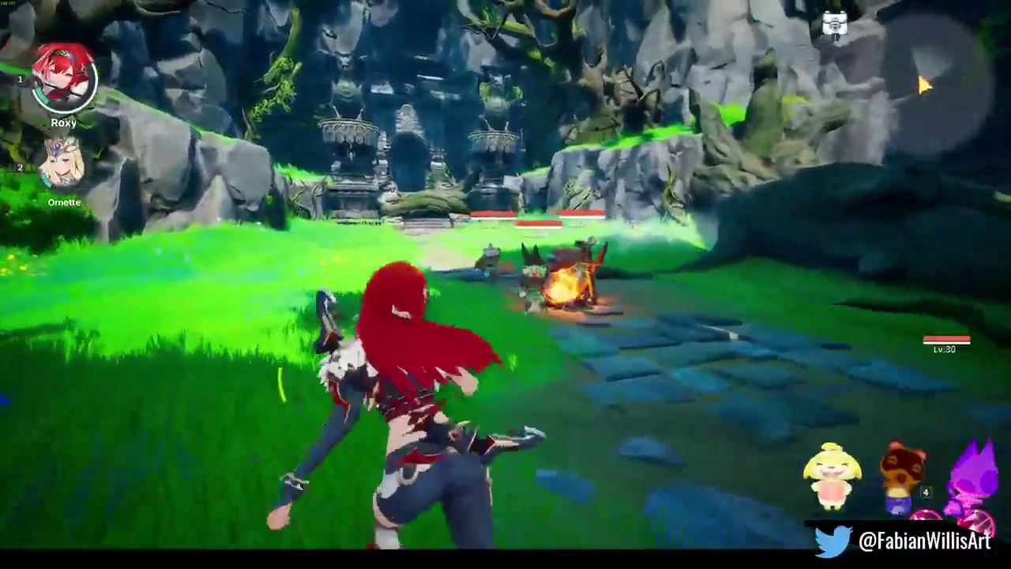
# - Hit the goblins with charges, a Break spin-slash and spear skills, then Ornette's tag combo ultimate
pyautogui.press('e')
pyautogui.press('q')
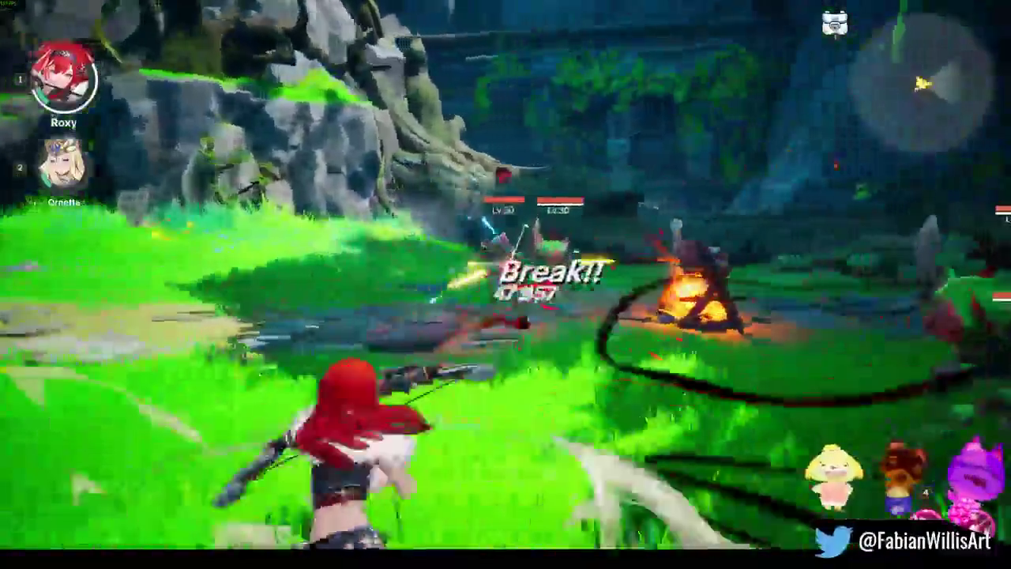
pyautogui.press('e')
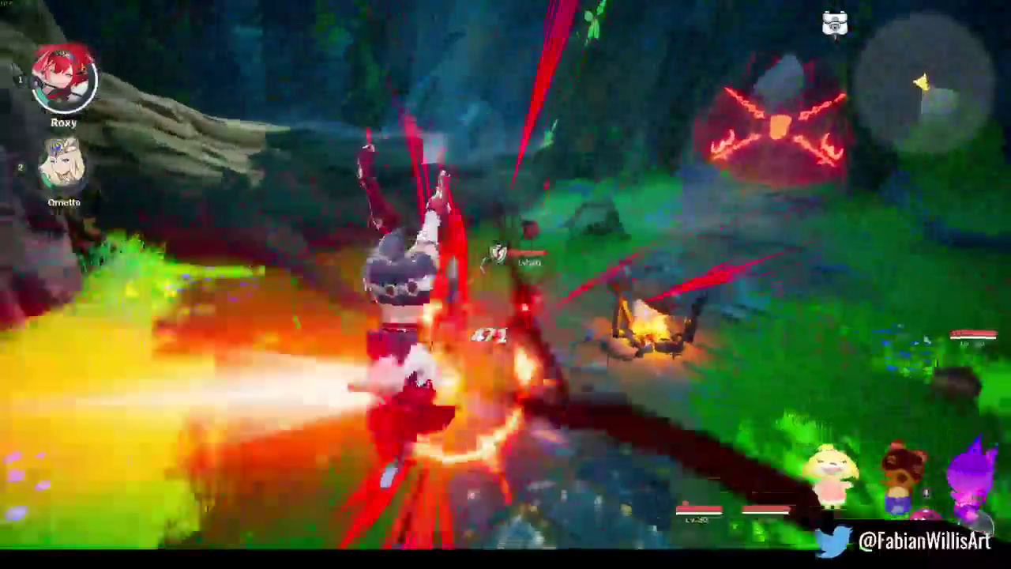
pyautogui.press('e')
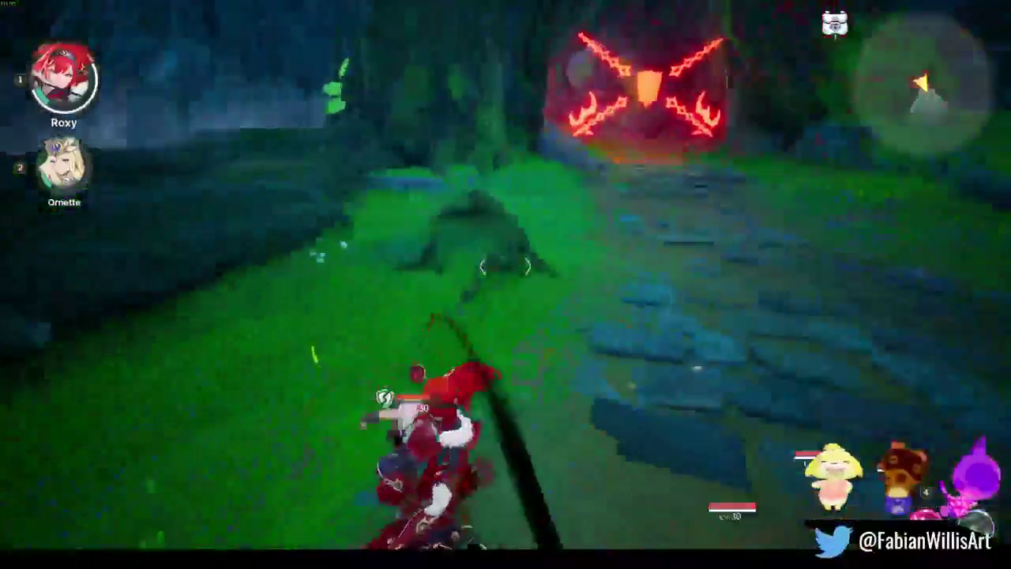
pyautogui.press('e')
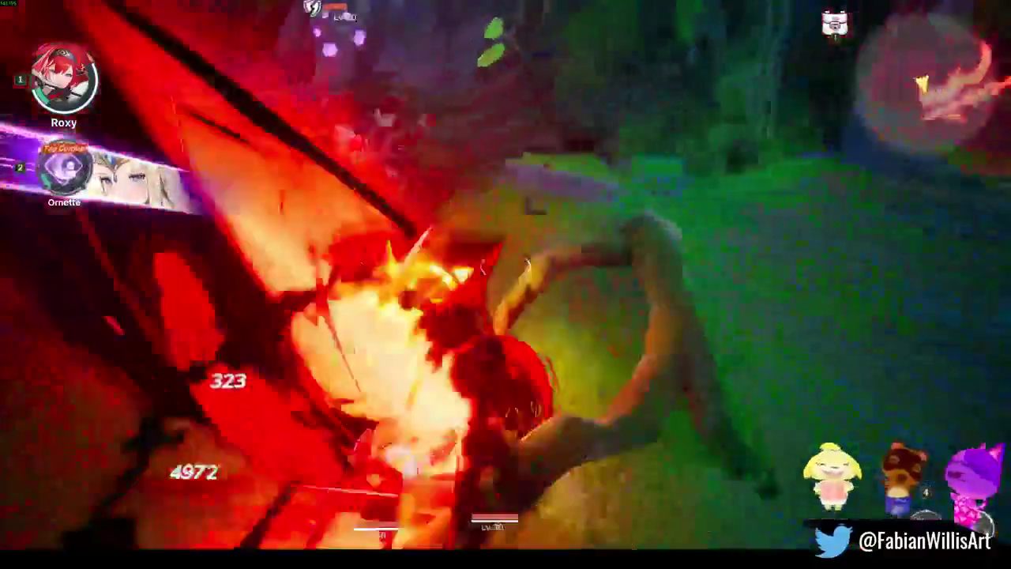
pyautogui.press('e')
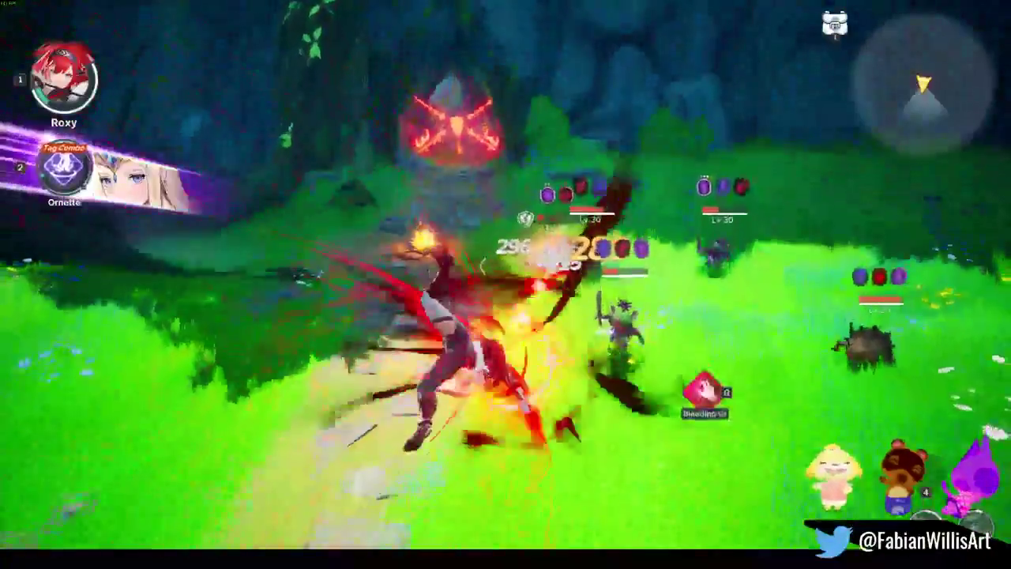
pyautogui.press('2')
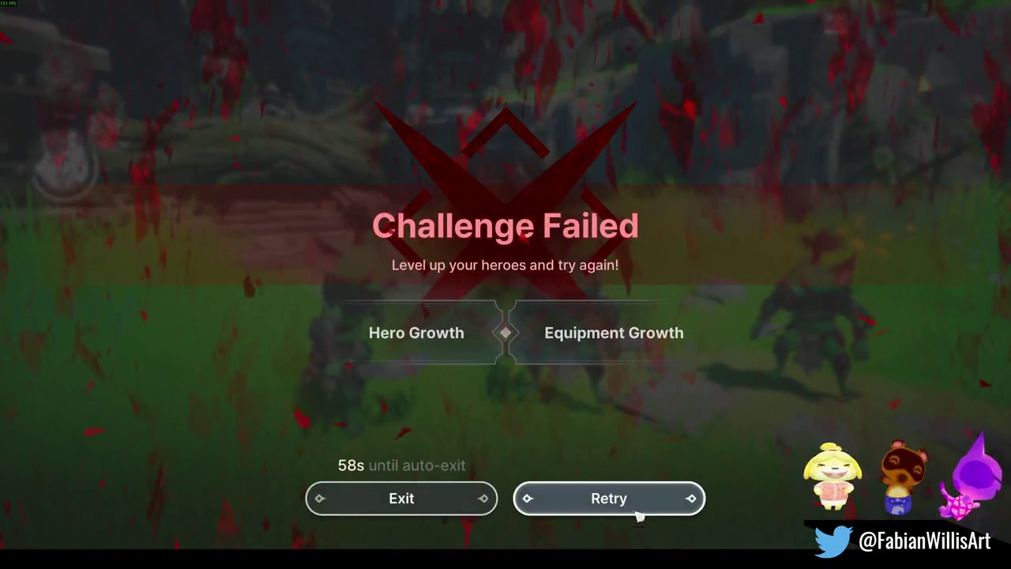
# - Retry the failed Dragon Worshiper Ruins challenge
pyautogui.click(635, 503)
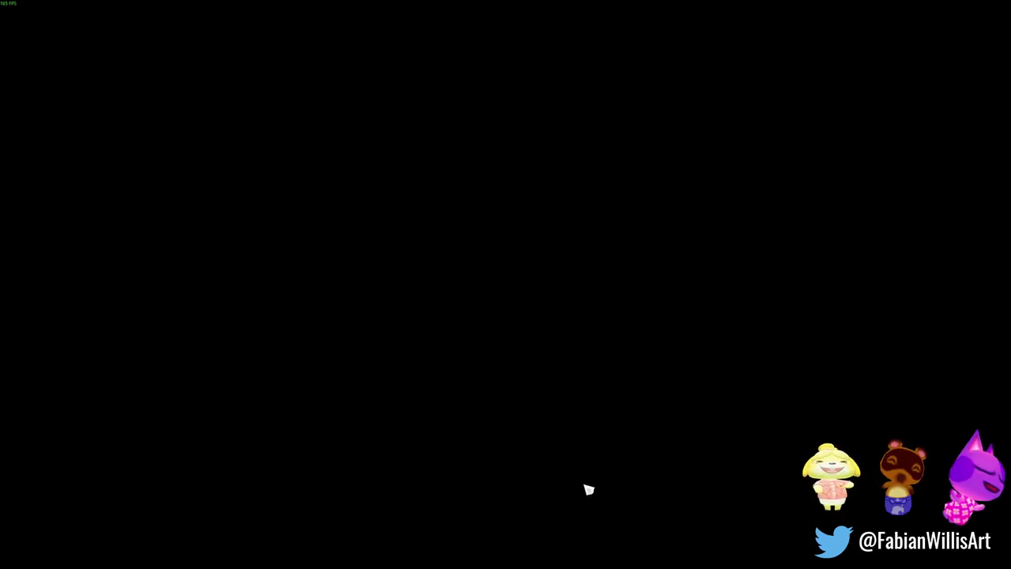
# - Rush Roxy at the campfire goblins, hit them with her fire skill, then chain Roxy–Ornette tag attacks
pyautogui.press('1')
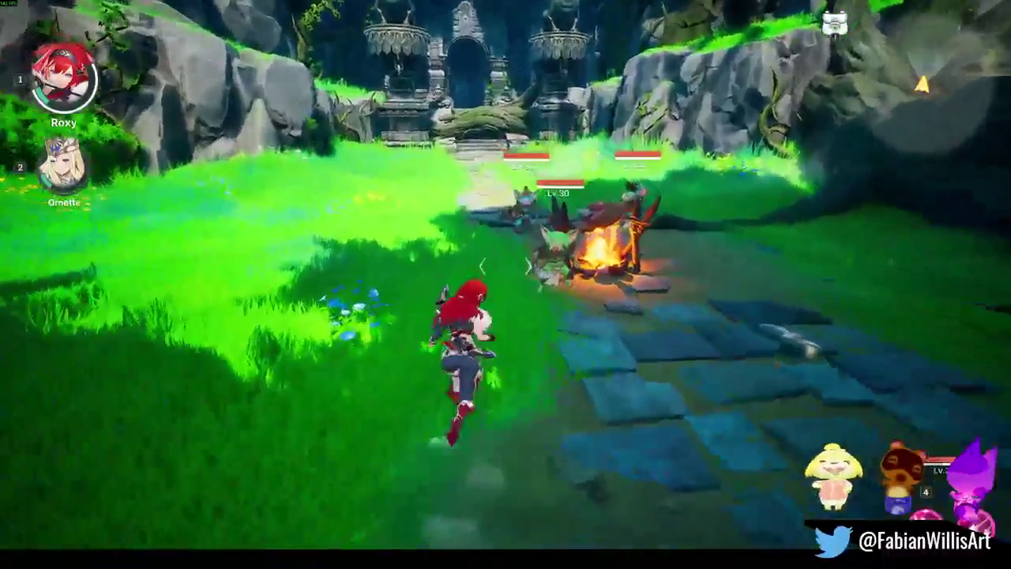
pyautogui.press('e')
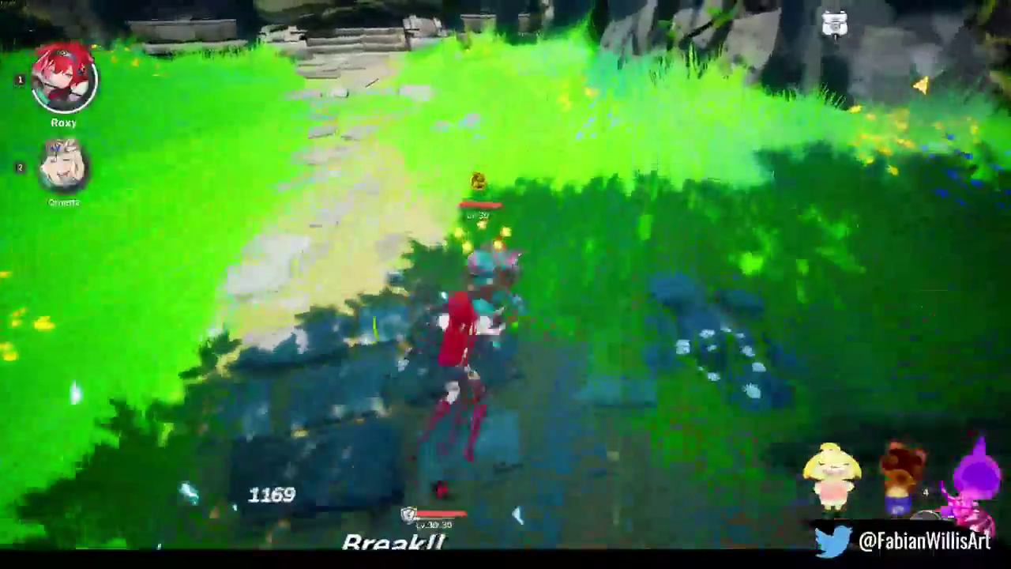
pyautogui.press('2')
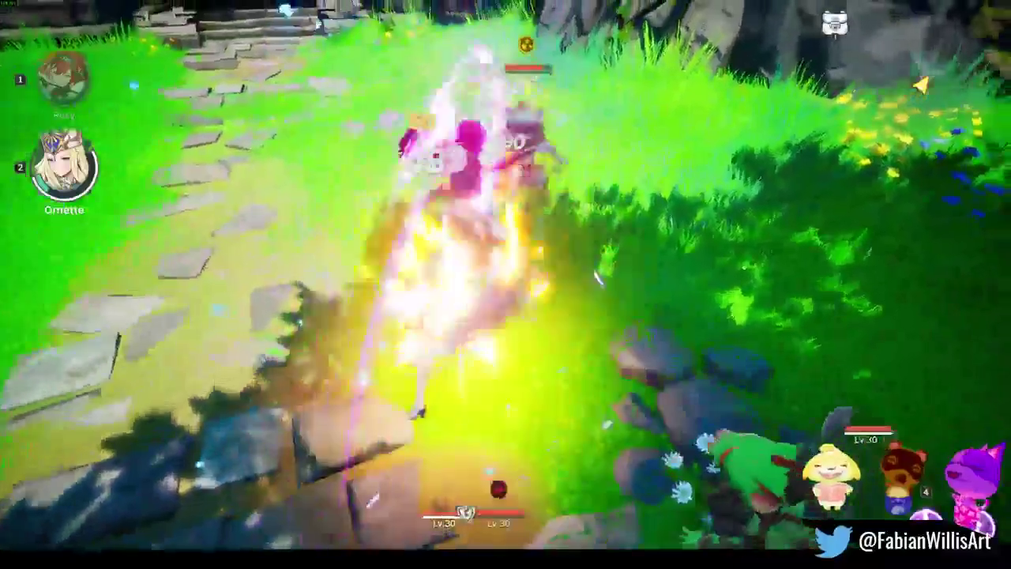
pyautogui.press('1')
pyautogui.press('2')
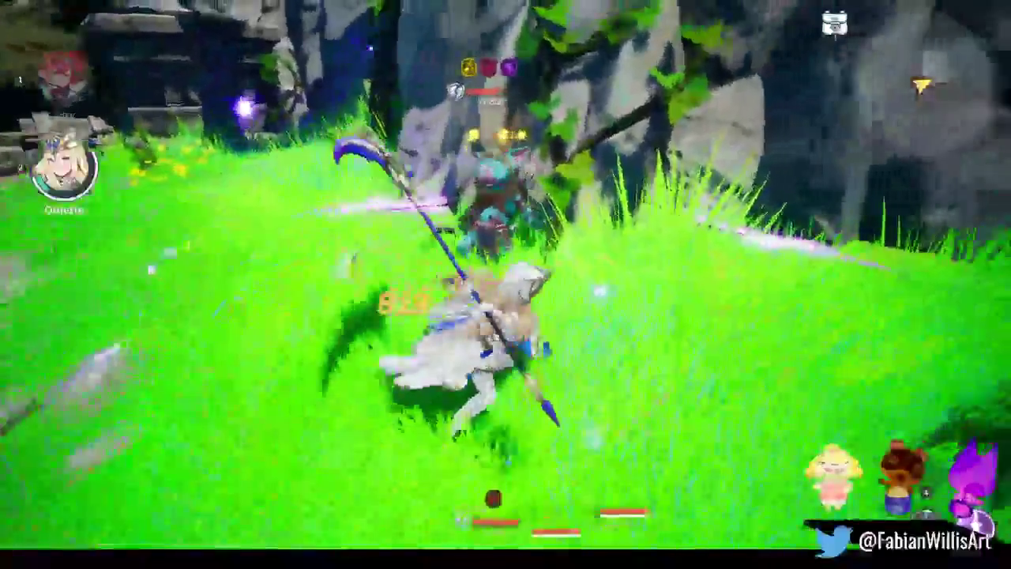
pyautogui.press('1')
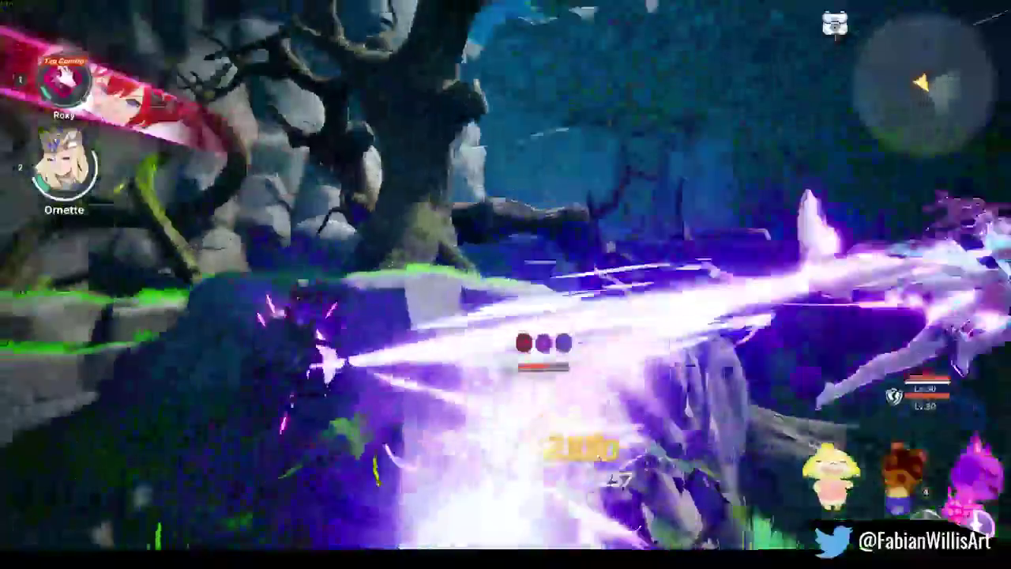
pyautogui.press('1')
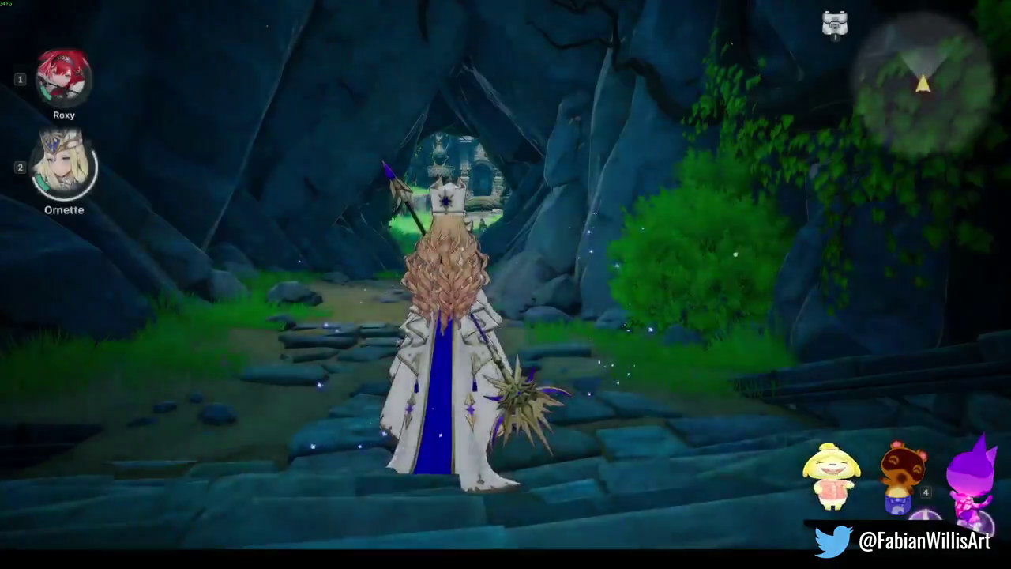
# - Swap to Roxy and hit the path goblins with fiery and spinning slashes, ending in a tag-combo slash
pyautogui.press('1')
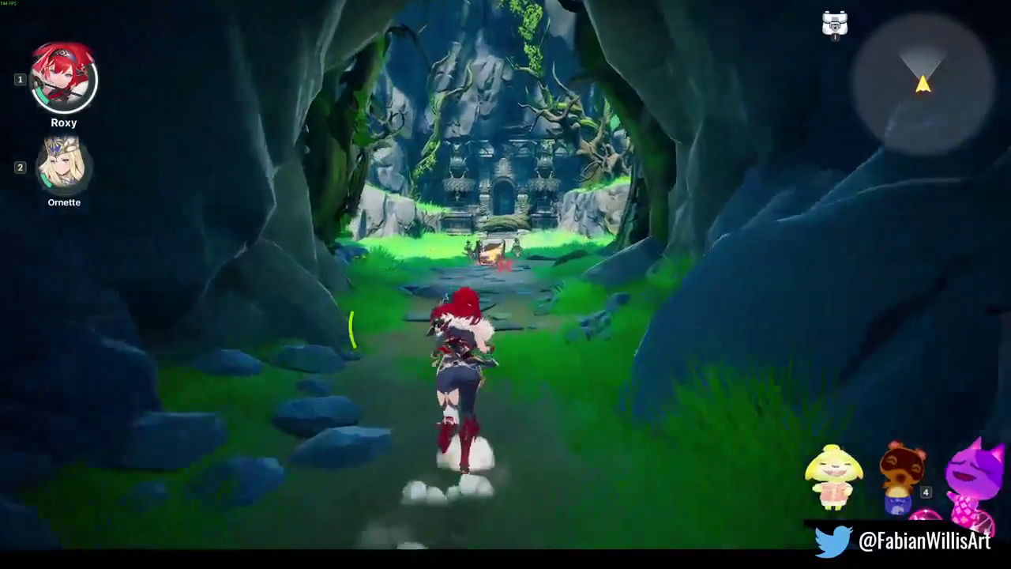
pyautogui.press('e')
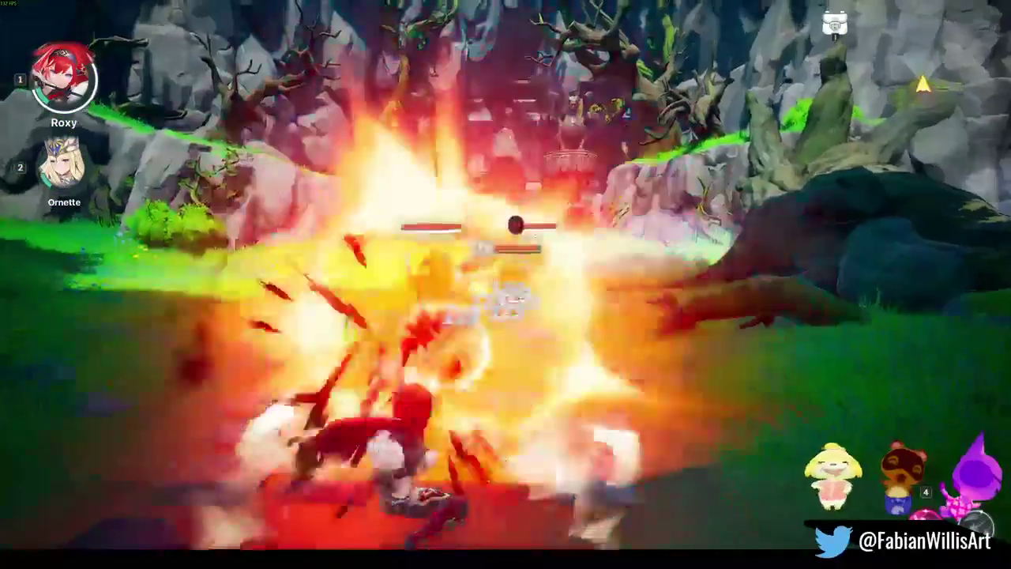
pyautogui.press('q')
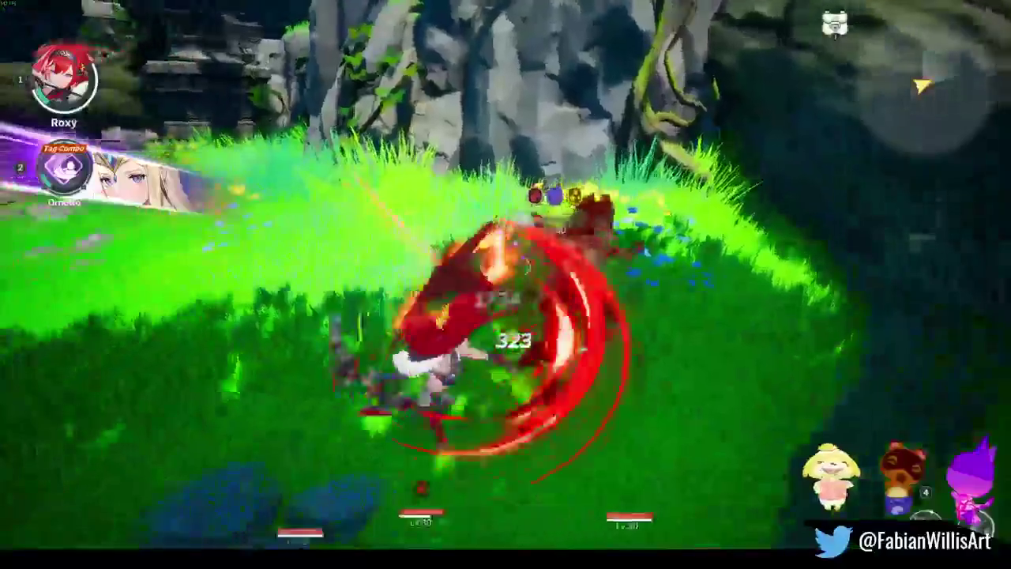
pyautogui.press('2')
pyautogui.press('2')
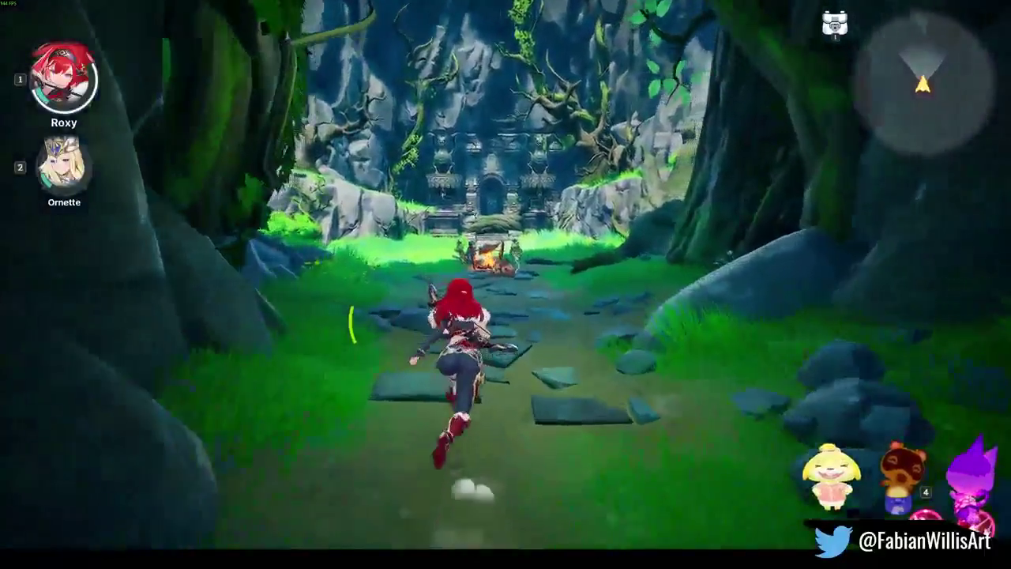
# - Charge Roxy into the campfire goblins, landing a Break hit and continuing to slash them
pyautogui.press('e')
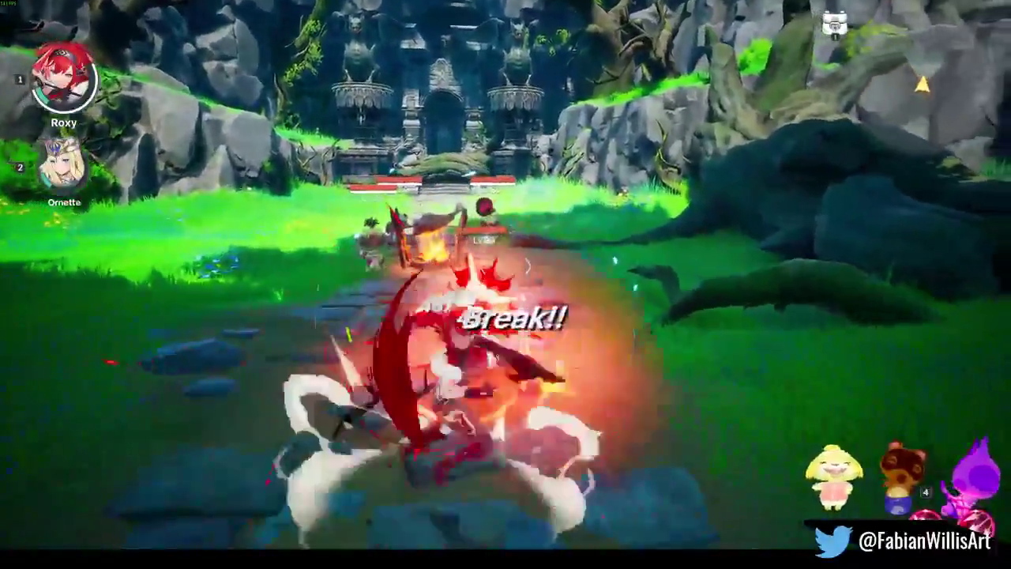
pyautogui.press('q')
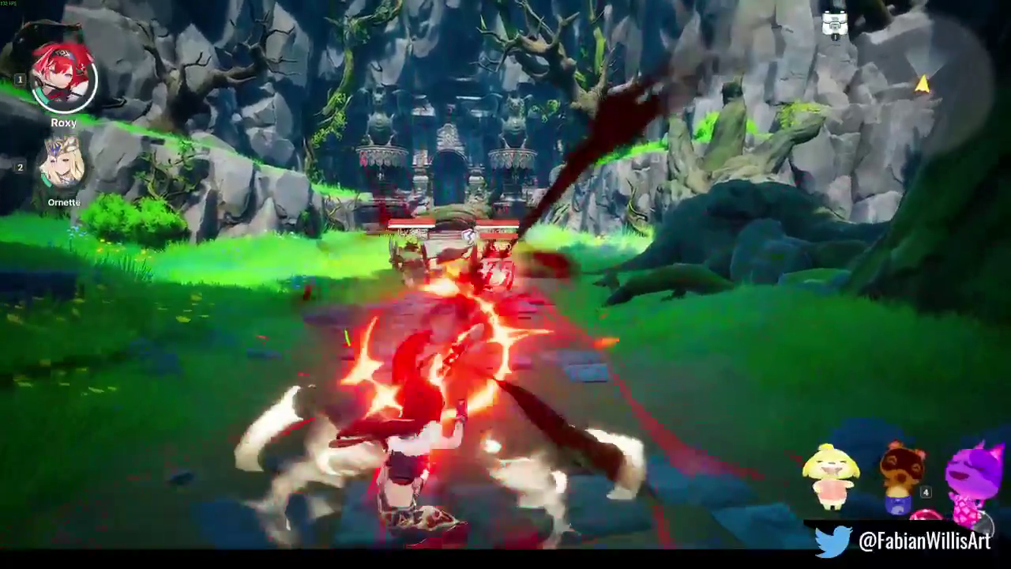
pyautogui.press('w')
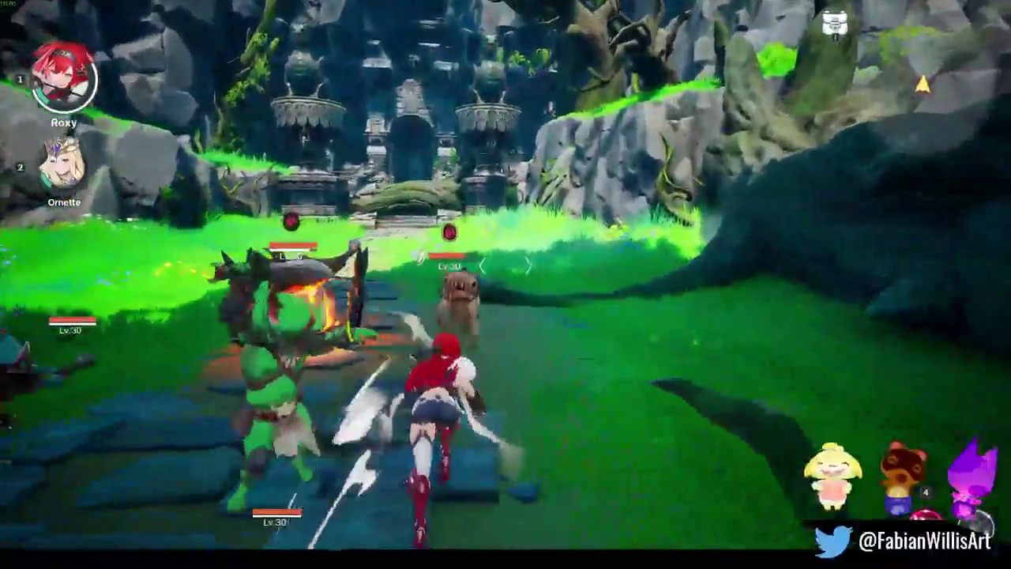
pyautogui.press('e')
pyautogui.press('w')
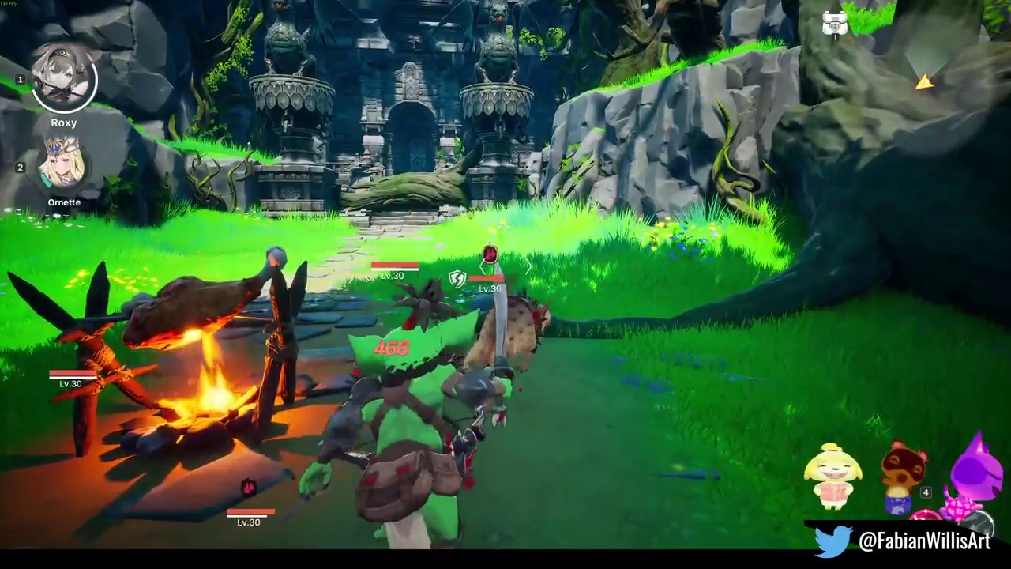